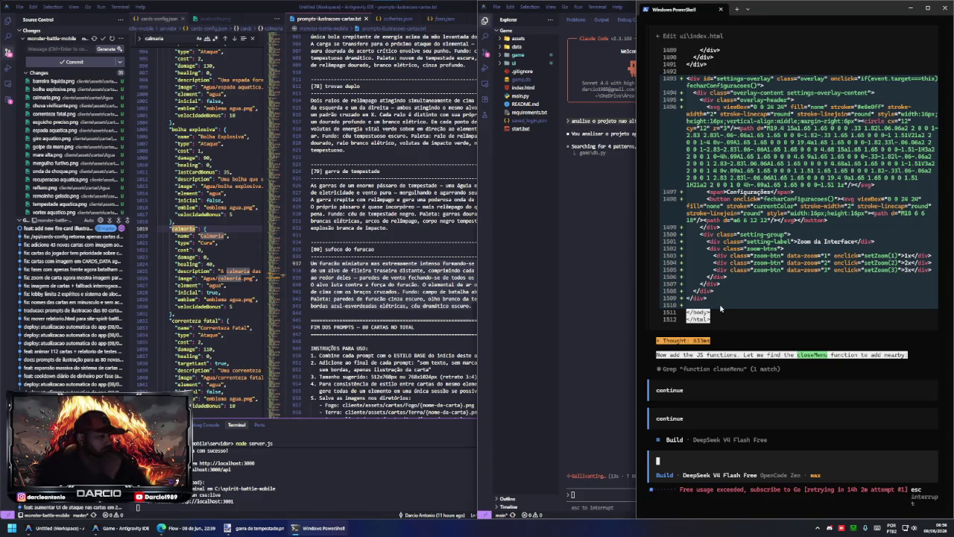
# - Expand the Thought note and bring up Message Actions for the earlier 'SISTEMA DE CONFIGURAÇÕES' prompt
pyautogui.click(750, 348)
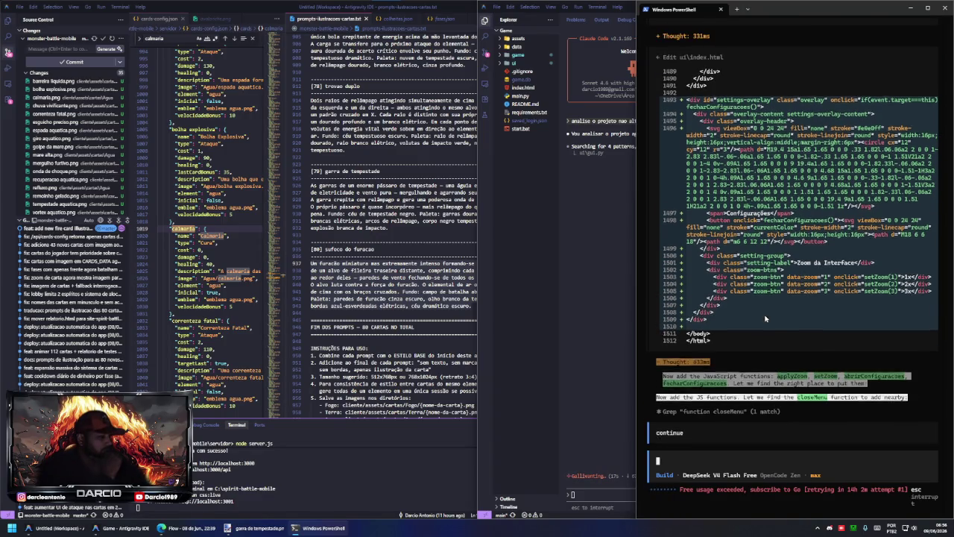
pyautogui.scroll(3, 668, 142)
pyautogui.scroll(3, 669, 141)
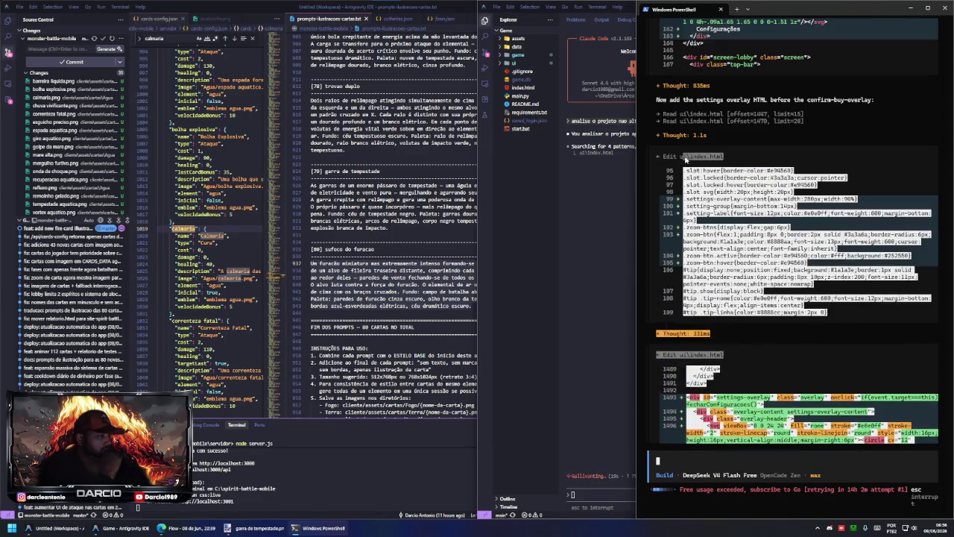
pyautogui.scroll(3, 669, 142)
pyautogui.scroll(3, 669, 142)
pyautogui.scroll(3, 668, 141)
pyautogui.scroll(3, 709, 171)
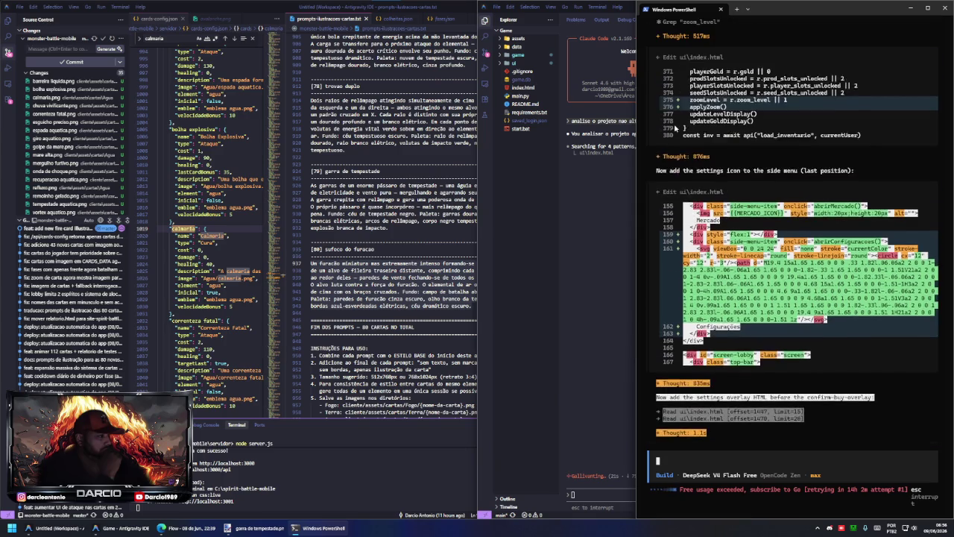
pyautogui.scroll(3, 751, 209)
pyautogui.scroll(3, 751, 209)
pyautogui.scroll(3, 750, 210)
pyautogui.scroll(3, 746, 212)
pyautogui.scroll(3, 743, 214)
pyautogui.scroll(3, 744, 214)
pyautogui.scroll(3, 743, 214)
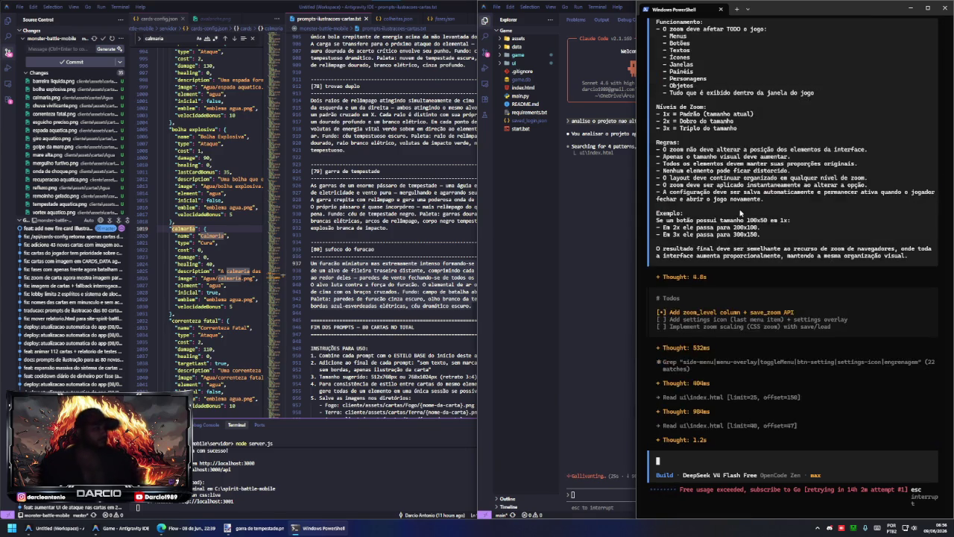
pyautogui.scroll(3, 744, 212)
pyautogui.scroll(3, 744, 212)
pyautogui.scroll(3, 842, 219)
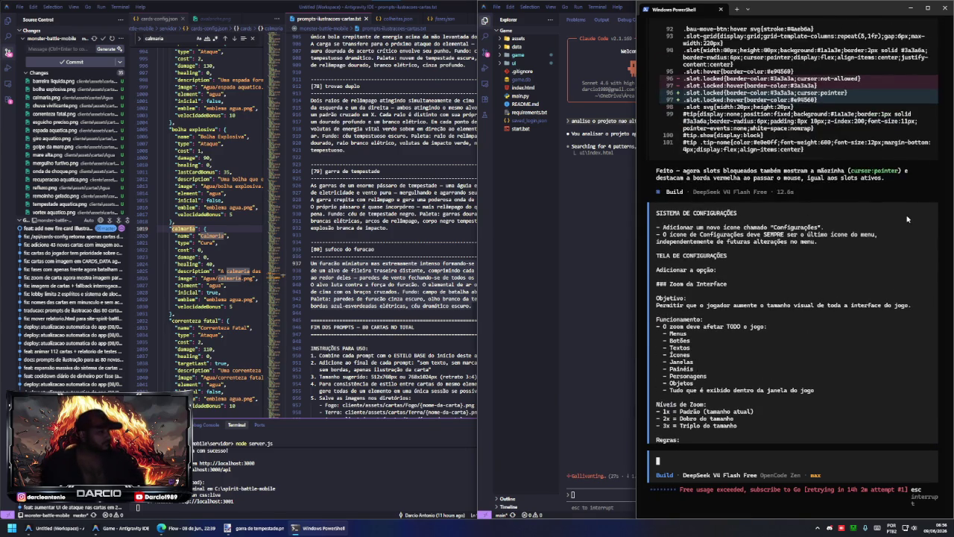
pyautogui.click(915, 212)
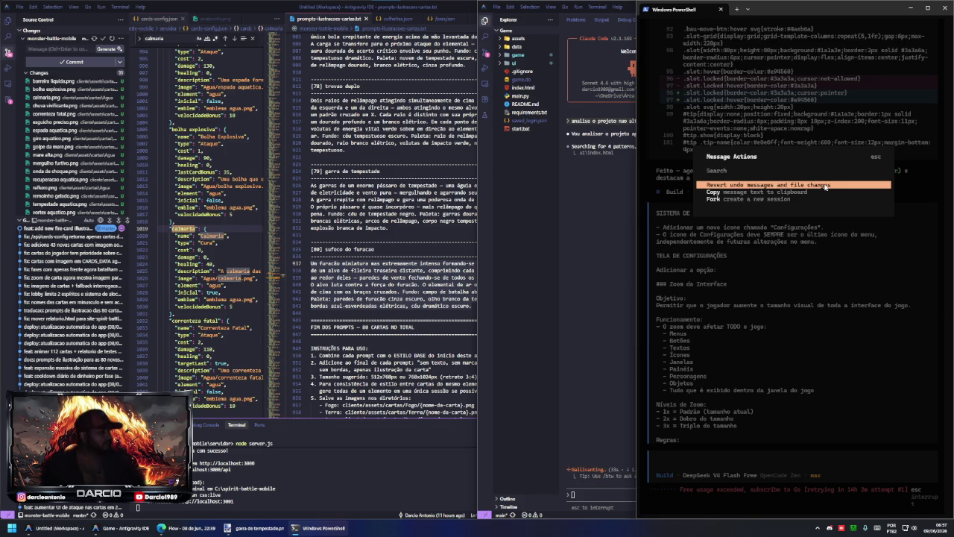
# - Revert the 'SISTEMA DE CONFIGURAÇÕES' prompt and its file changes
pyautogui.click(825, 187)
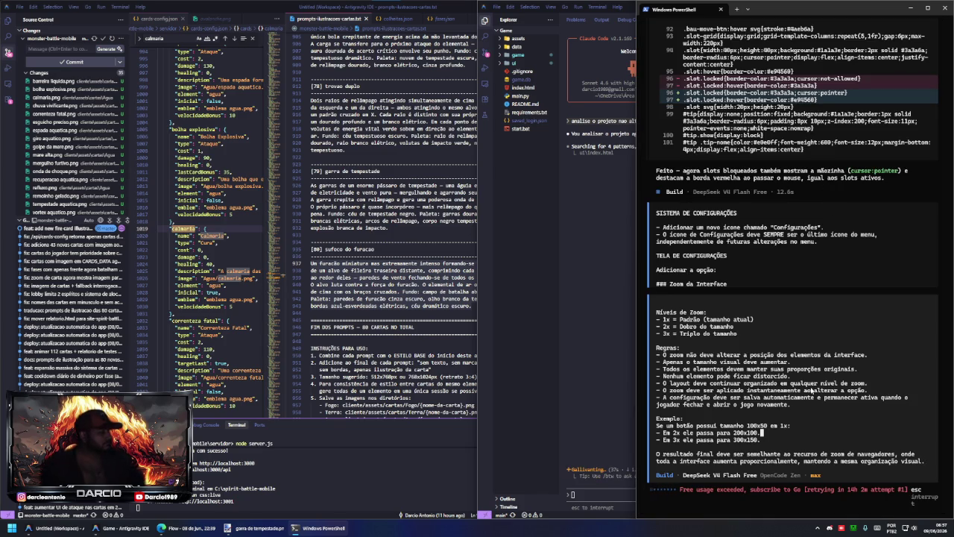
pyautogui.moveTo(656, 312); pyautogui.dragTo(680, 348)
pyautogui.scroll(2, 788, 385)
pyautogui.scroll(3, 788, 386)
pyautogui.scroll(2, 788, 385)
pyautogui.scroll(2, 786, 384)
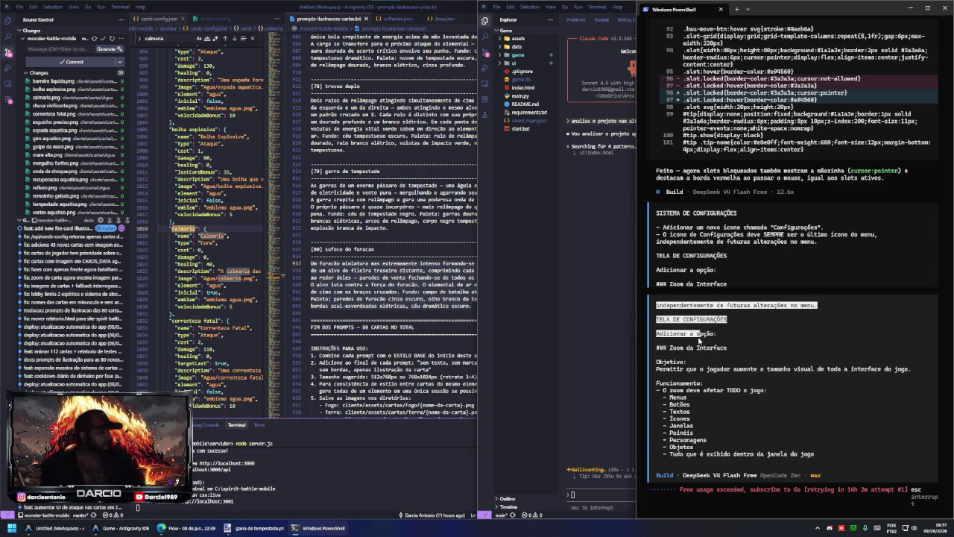
# - Copy the restored settings-and-zoom prompt text, then switch to Antigravity IDE
pyautogui.moveTo(657, 308)
pyautogui.mouseDown()
pyautogui.moveTo(757, 374)
pyautogui.moveTo(798, 472)
pyautogui.moveTo(899, 432)
pyautogui.moveTo(932, 461)
pyautogui.mouseUp()
pyautogui.scroll(2, 716, 375)
pyautogui.scroll(1, 714, 375)
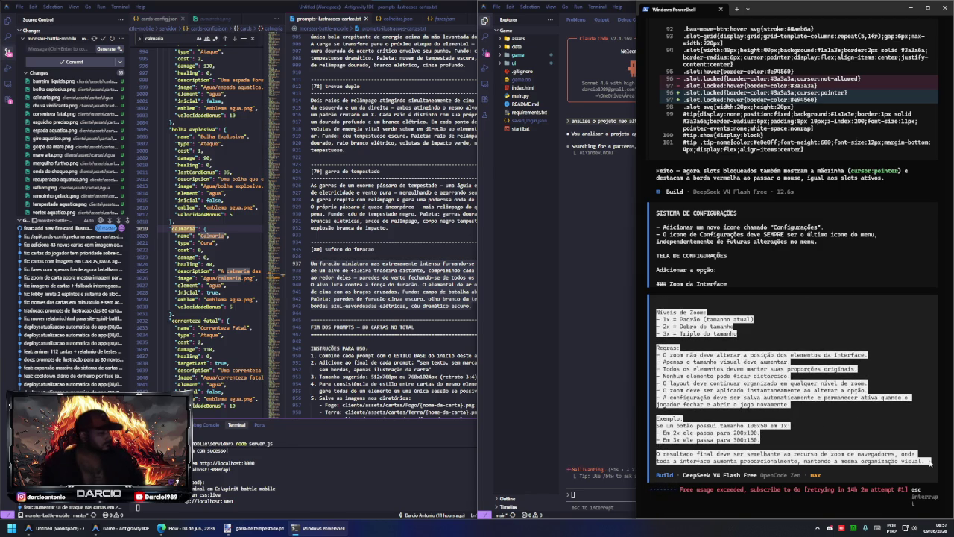
pyautogui.moveTo(850, 397); pyautogui.dragTo(850, 397)
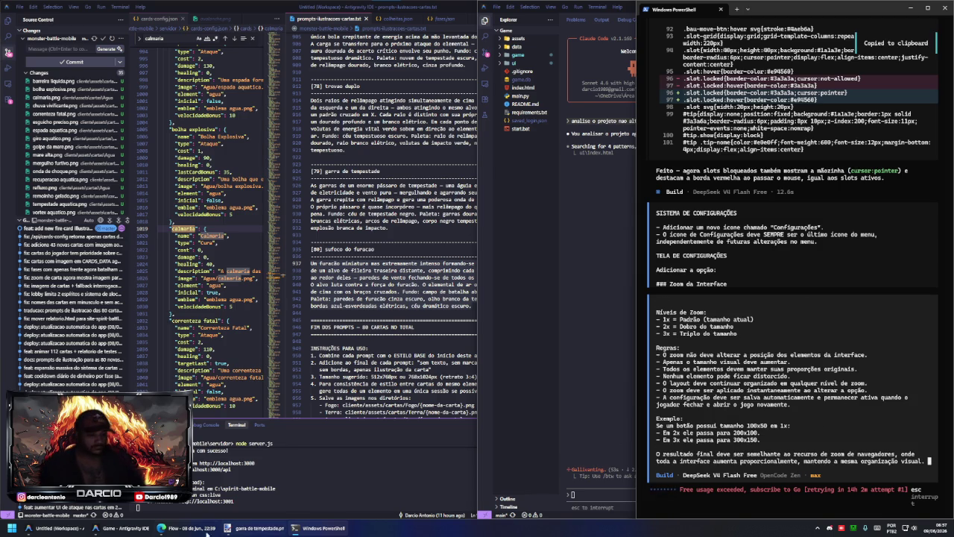
pyautogui.hotkey('alt', 'Tab')
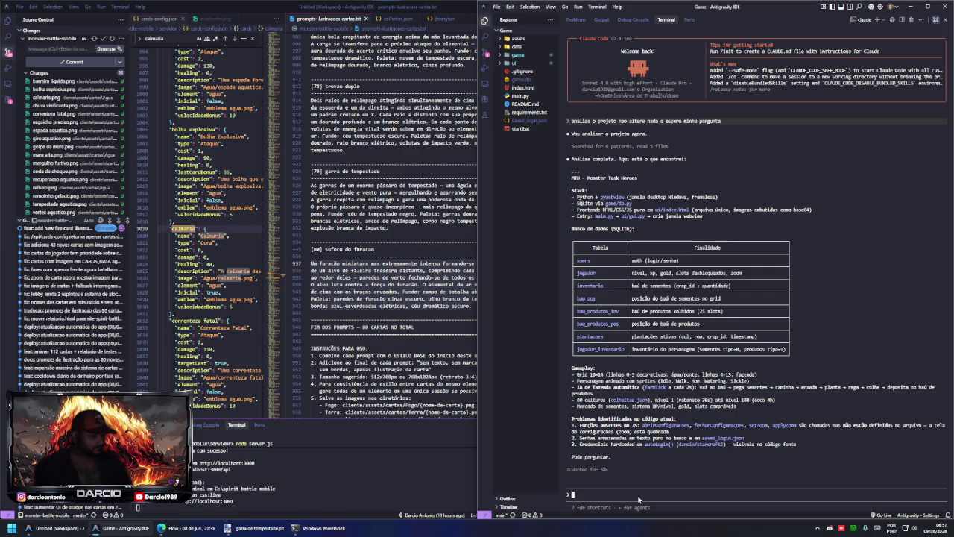
# - Send a quick 'car' request to Claude Code, cancel it, and clear the input
pyautogui.write('carto pedi para adicionar isso ao')
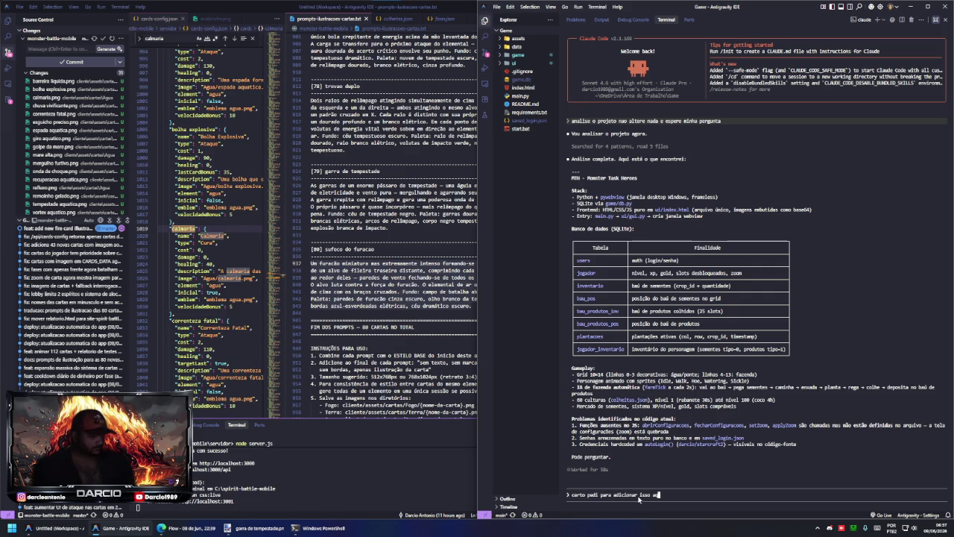
pyautogui.write('pfv')
pyautogui.press('Return')
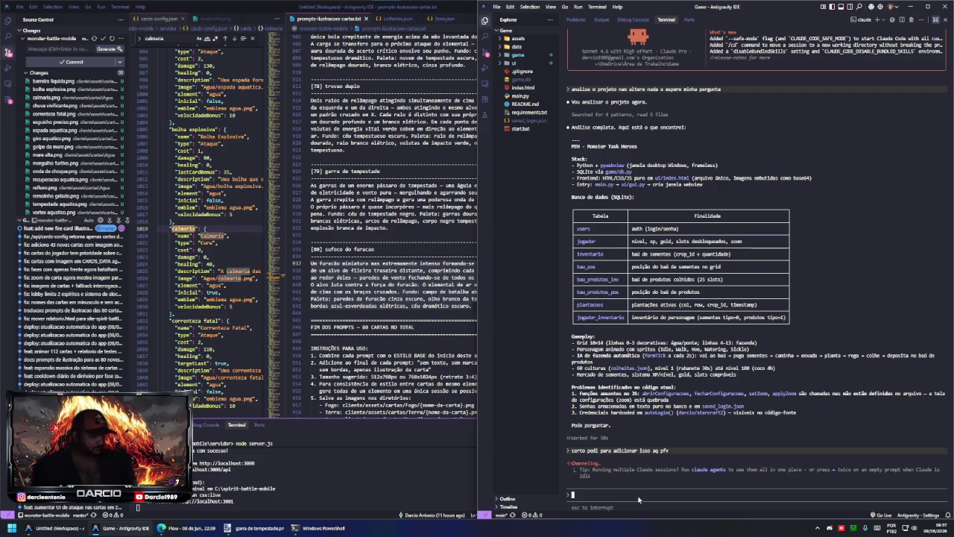
pyautogui.press('Escape')
pyautogui.write('p')
pyautogui.press('BackSpace')
pyautogui.press('BackSpace')
pyautogui.press('BackSpace')
# - Submit the copied settings-and-zoom prompt to Claude Code and run the MTH game
pyautogui.hotkey('ctrl', 'v')
pyautogui.press('Return')
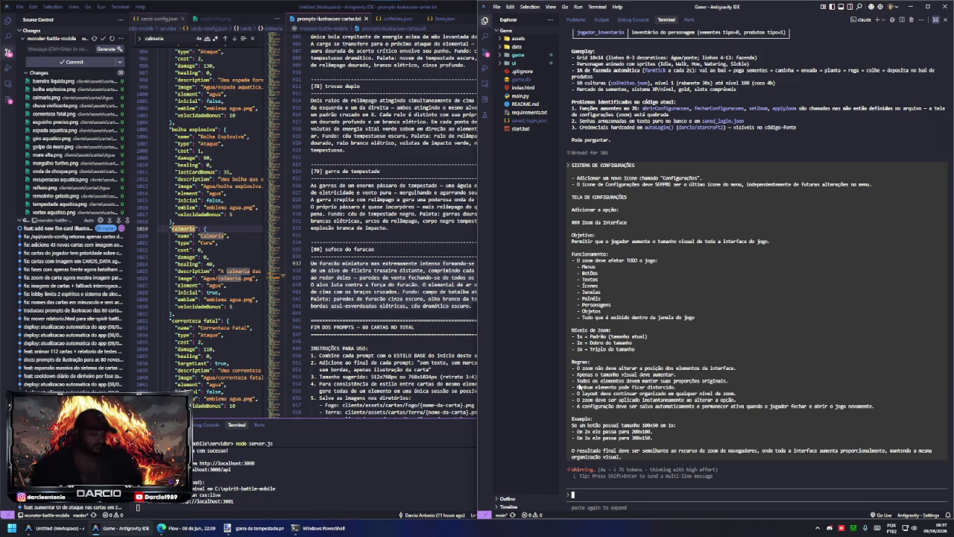
pyautogui.press('super+r')
pyautogui.press('Return')
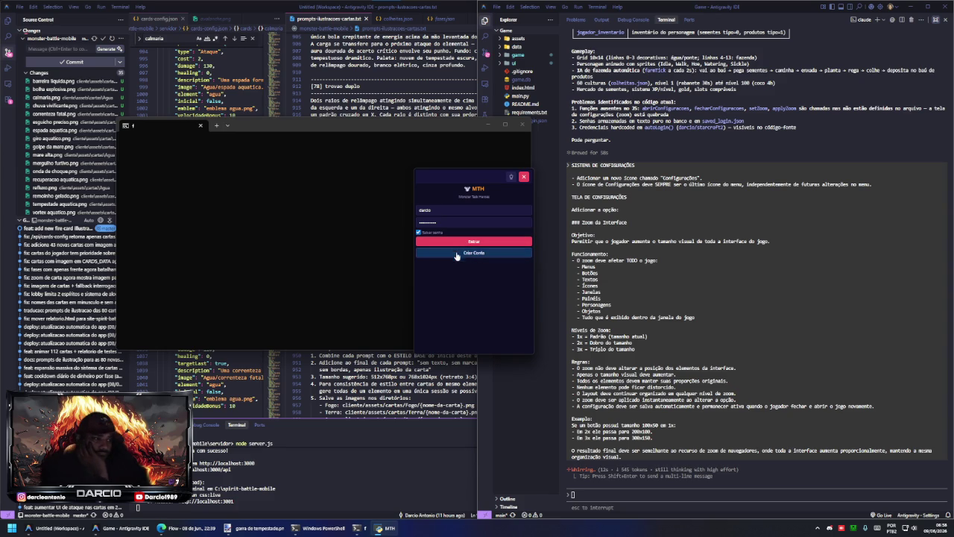
# - Try the MTH sign-up form, return to login, and move the game window down
pyautogui.click(459, 255)
pyautogui.click(473, 254)
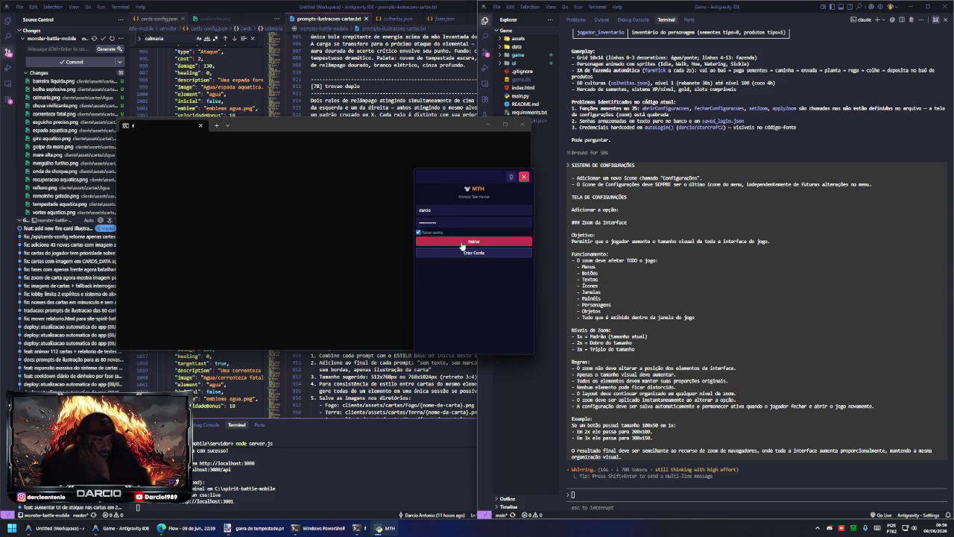
pyautogui.moveTo(490, 179)
pyautogui.mouseDown()
pyautogui.moveTo(488, 191)
pyautogui.moveTo(597, 196)
pyautogui.mouseUp()
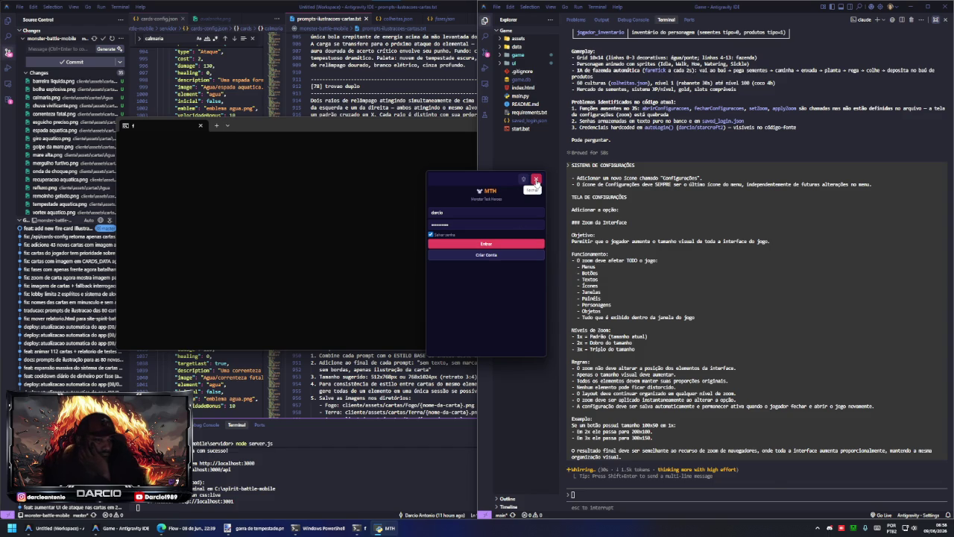
# - Close the game's login and console windows and bring the Untitled workspace forward
pyautogui.click(536, 180)
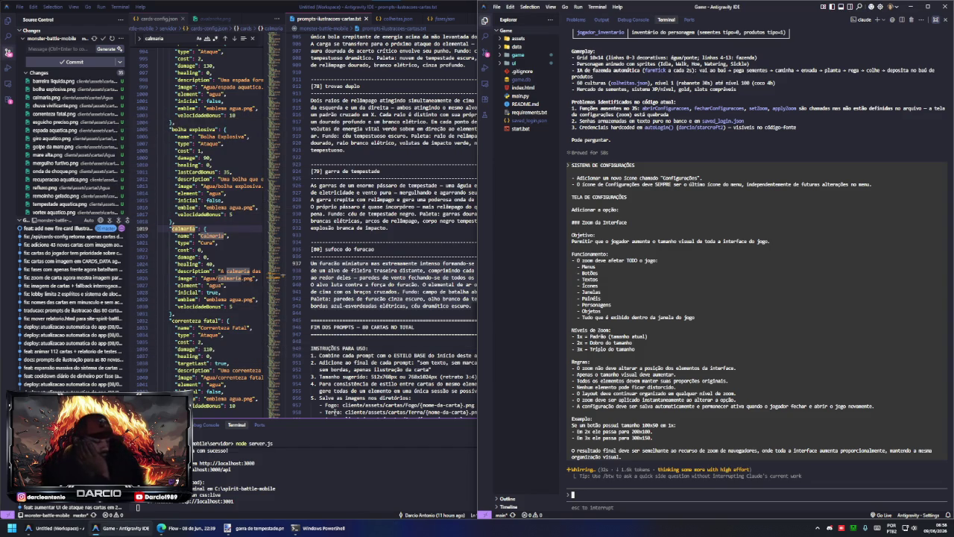
pyautogui.click(321, 528)
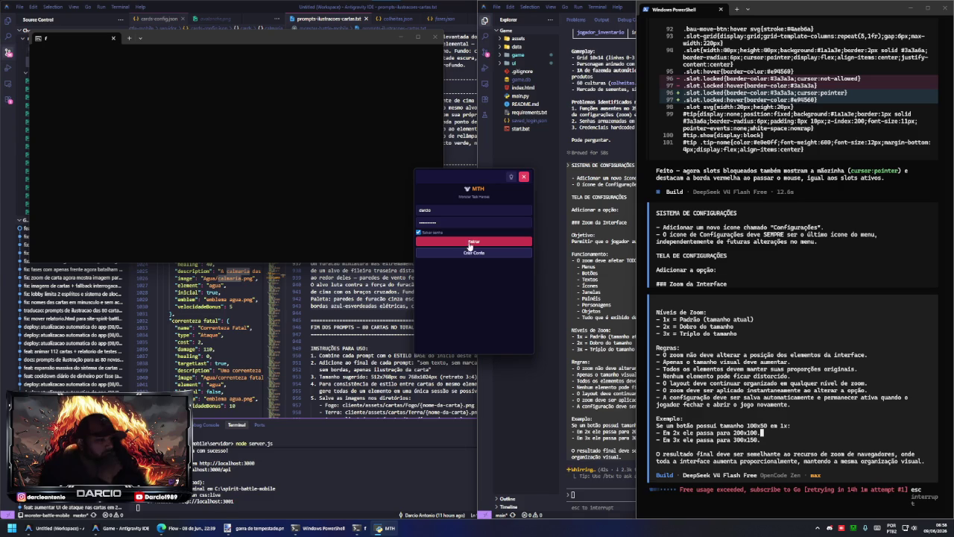
pyautogui.click(525, 177)
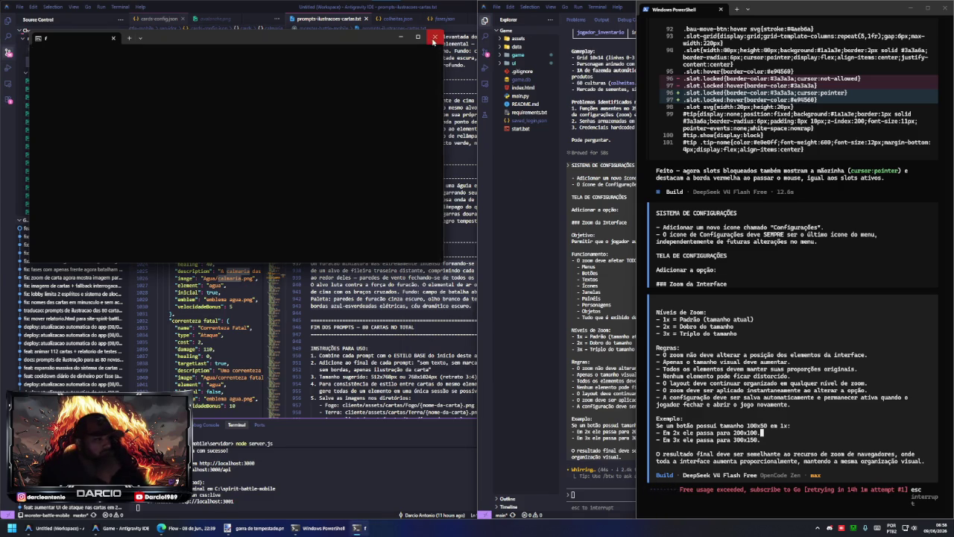
pyautogui.click(435, 38)
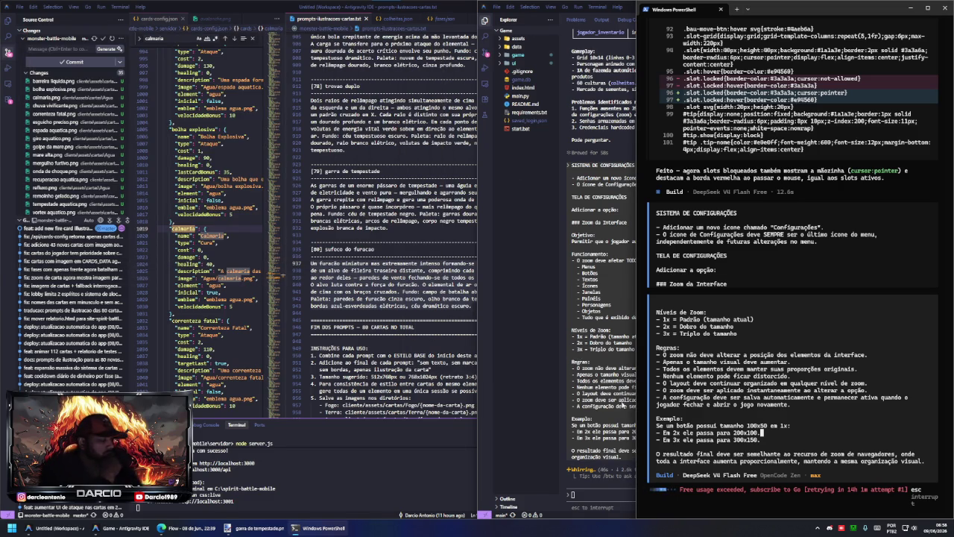
pyautogui.click(137, 530)
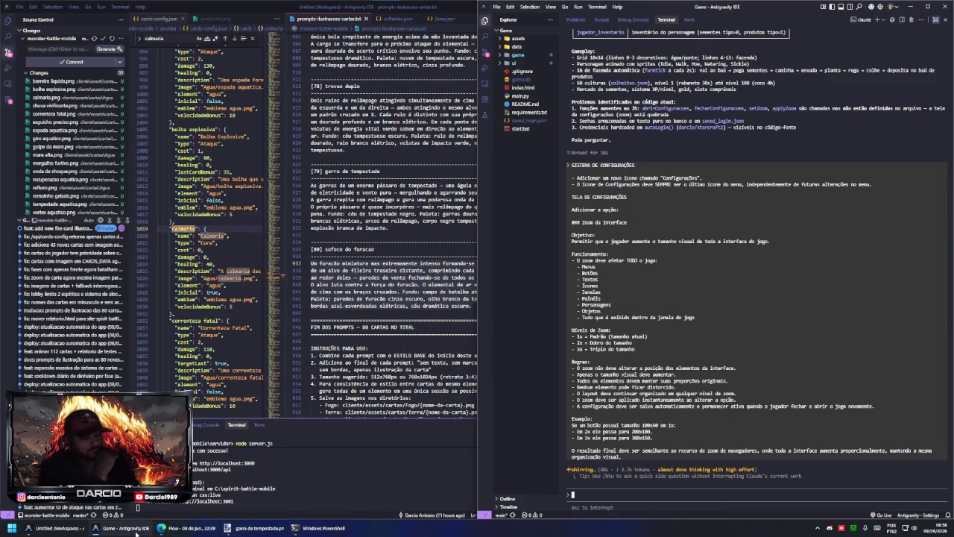
pyautogui.click(46, 530)
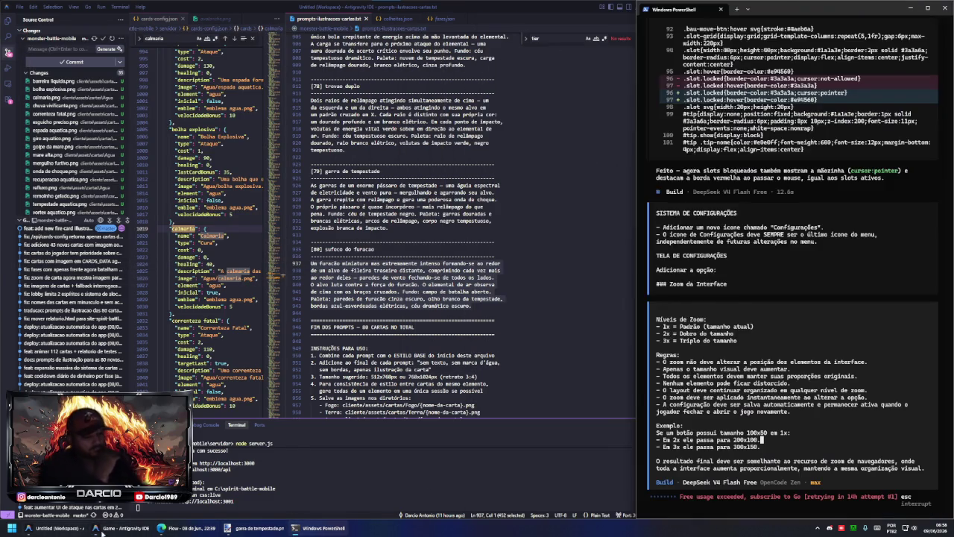
# - Close the PowerShell window and return to the Game project IDE window
pyautogui.click(46, 530)
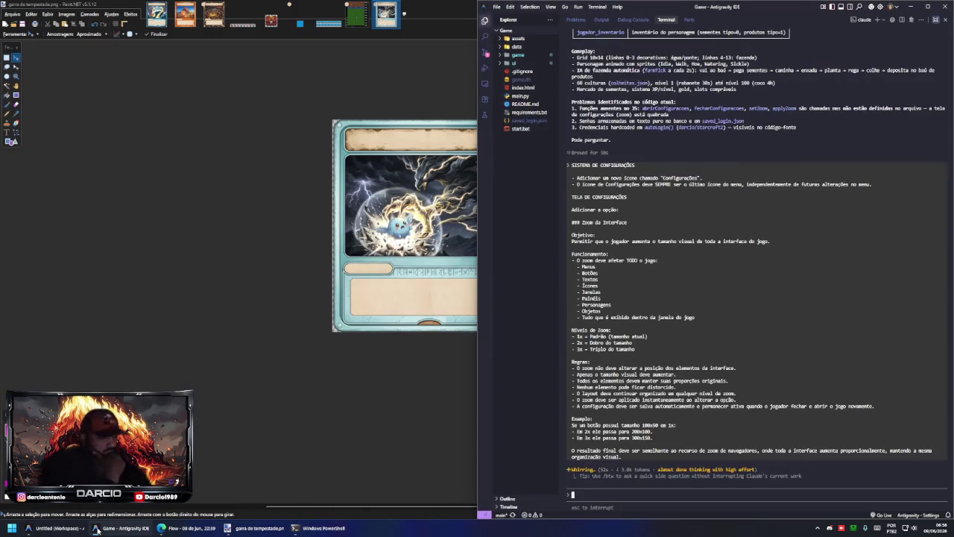
pyautogui.click(320, 527)
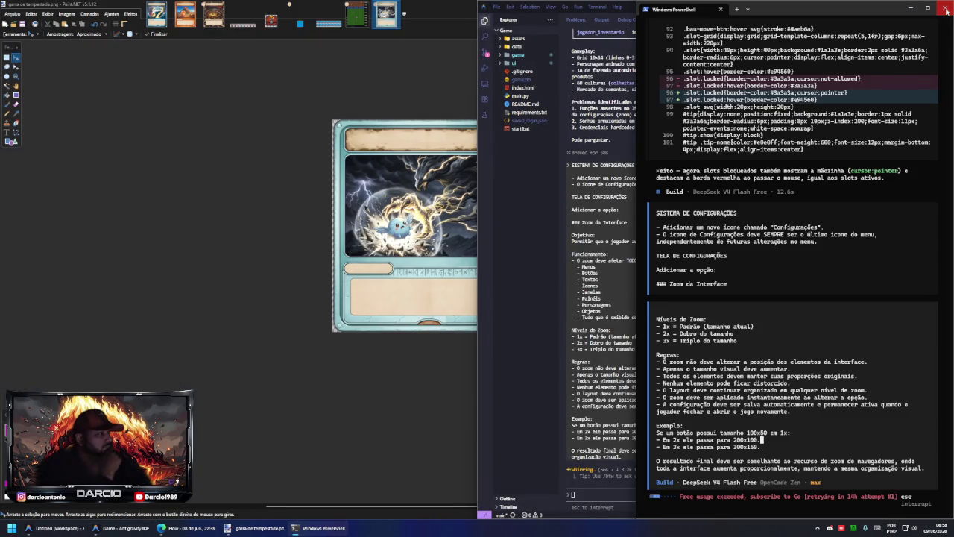
pyautogui.click(945, 9)
pyautogui.click(129, 528)
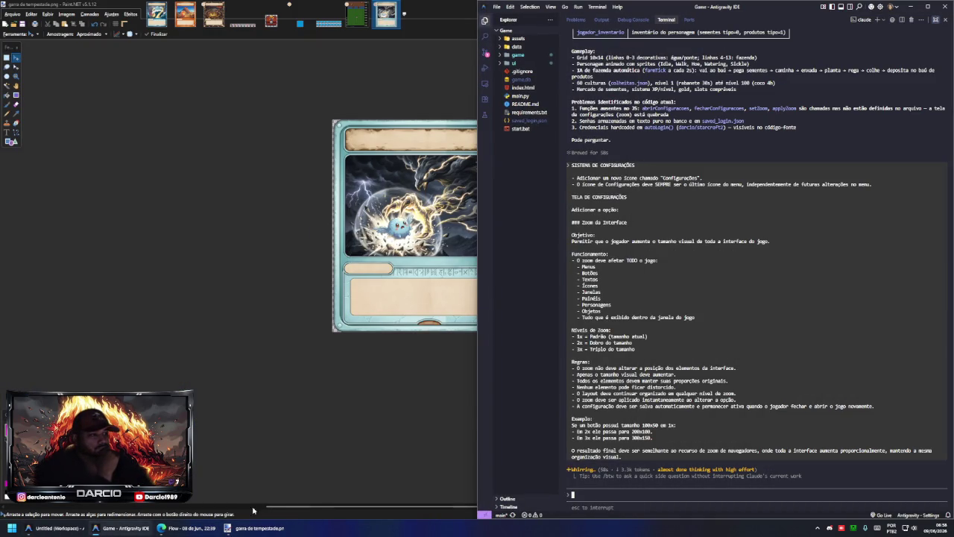
# - Commit the Game project's pending changes with an auto-generated commit message
pyautogui.click(485, 52)
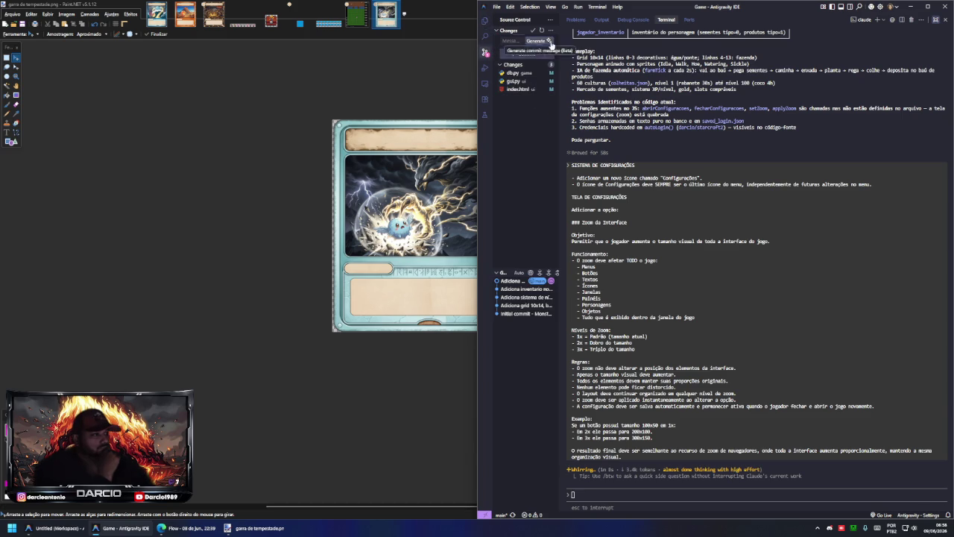
pyautogui.click(537, 40)
pyautogui.click(549, 99)
pyautogui.click(569, 131)
pyautogui.moveTo(558, 118); pyautogui.dragTo(587, 117)
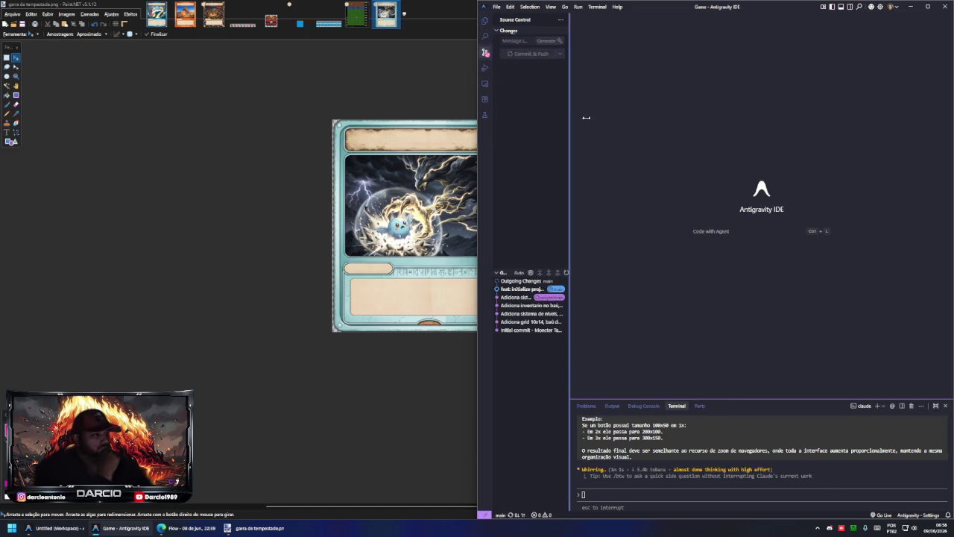
pyautogui.click(485, 20)
# - Browse main.py, start.bat, saved_login.json, requirements.txt, README.md, index.html, game.db and .gitignore
pyautogui.click(521, 97)
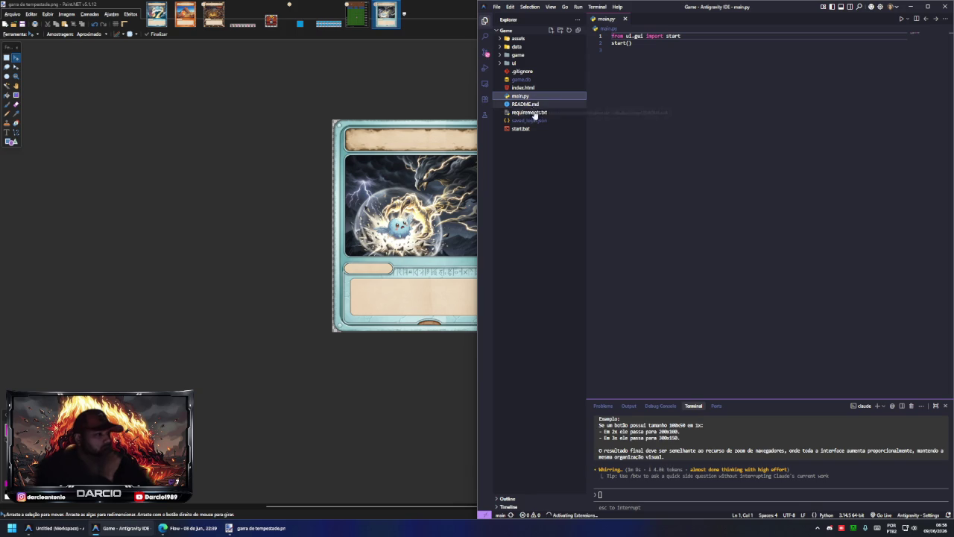
pyautogui.click(522, 129)
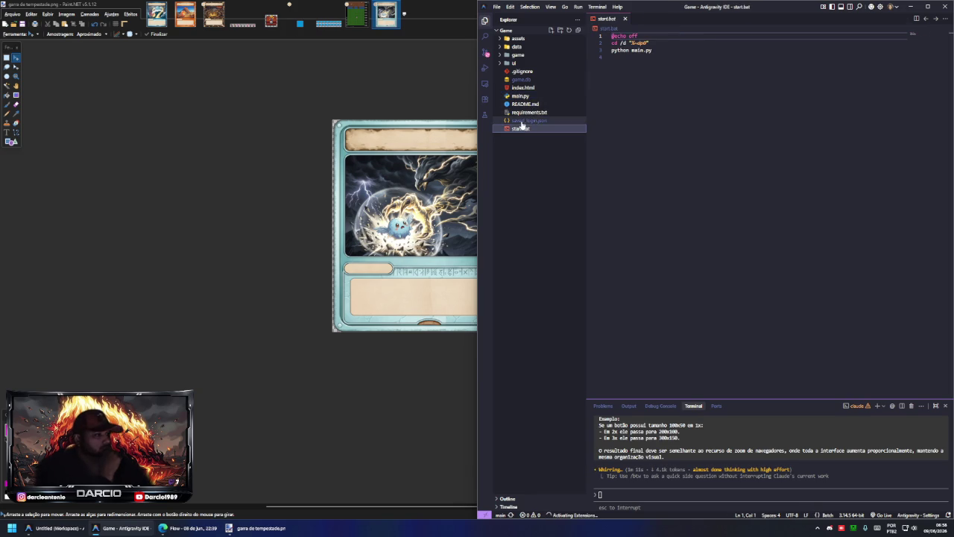
pyautogui.click(523, 123)
pyautogui.click(520, 113)
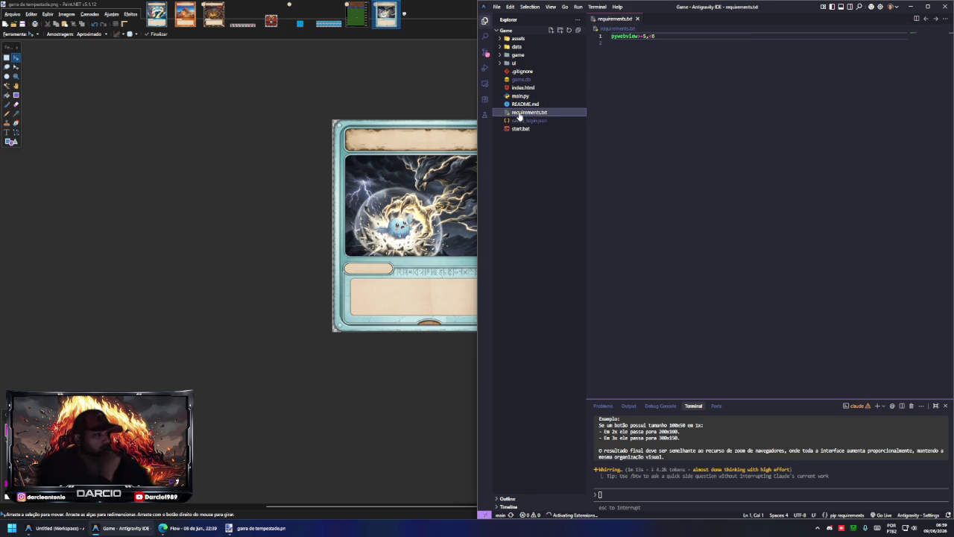
pyautogui.click(519, 106)
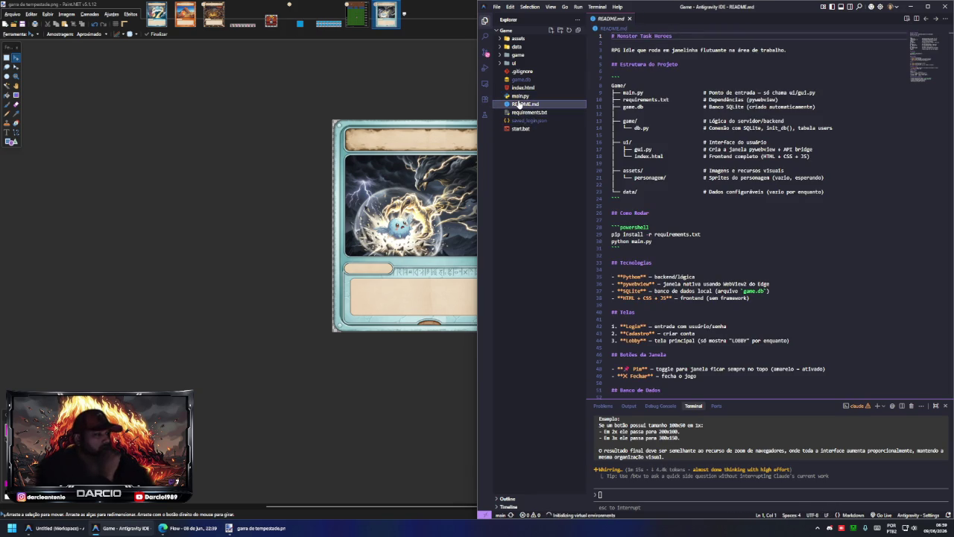
pyautogui.click(519, 96)
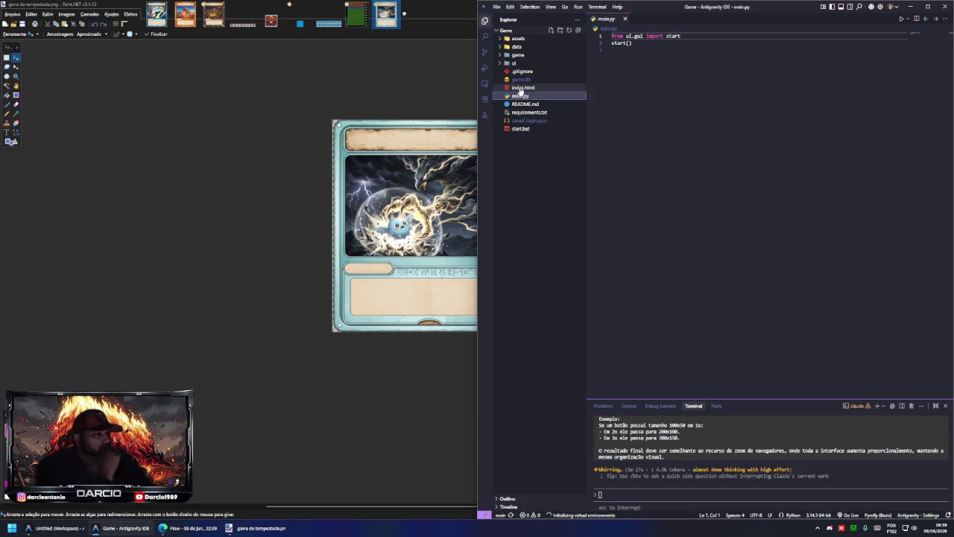
pyautogui.click(520, 88)
pyautogui.click(521, 79)
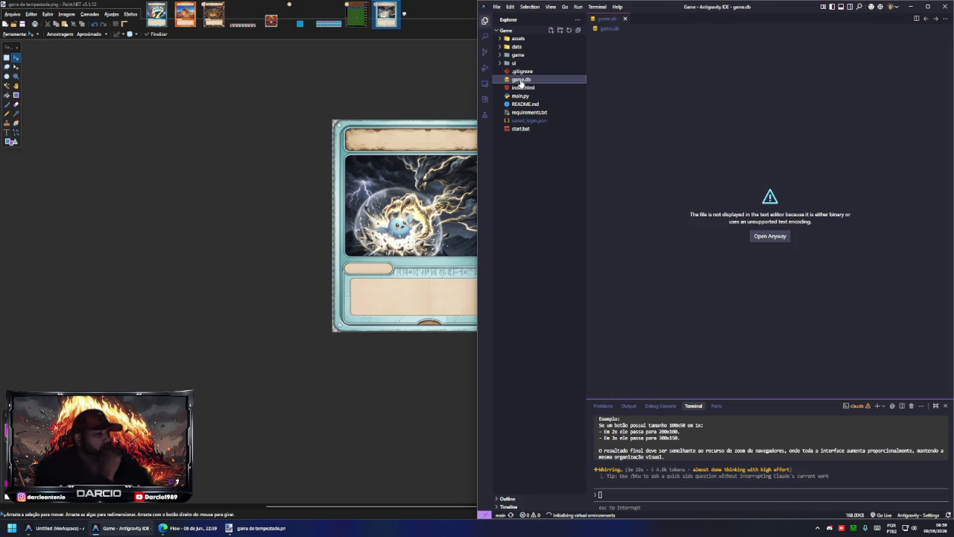
pyautogui.click(522, 71)
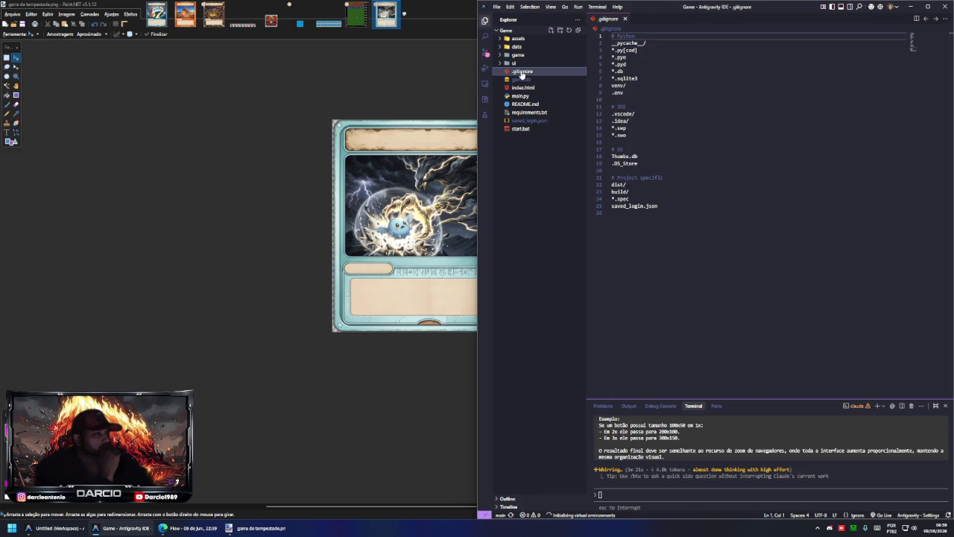
# - Expand the ui folder and review gui.py and its compiled bytecode
pyautogui.click(514, 64)
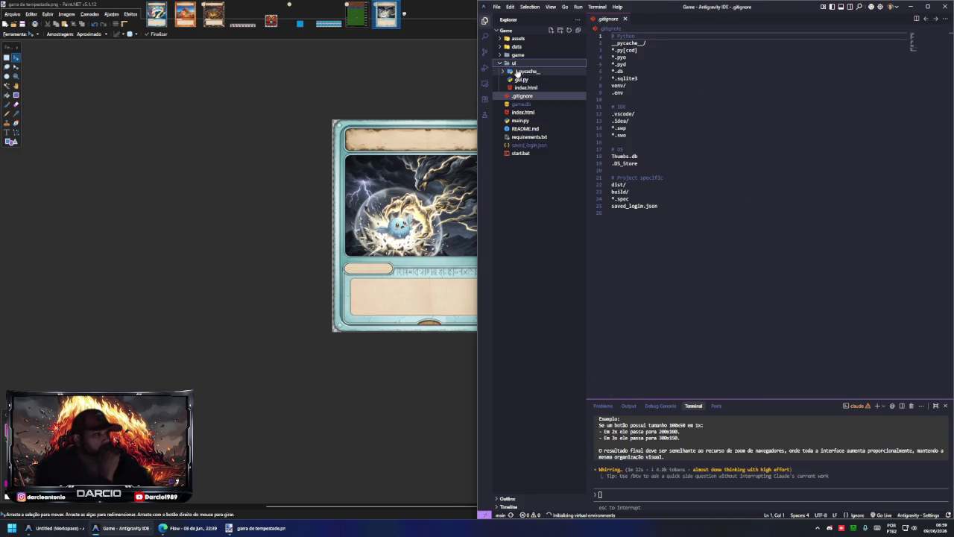
pyautogui.click(522, 79)
pyautogui.click(524, 88)
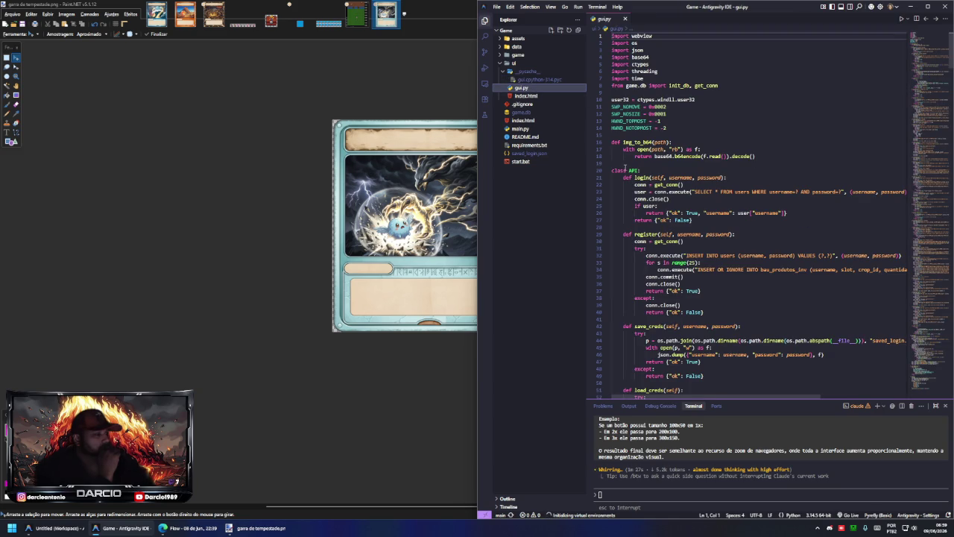
pyautogui.scroll(-3, 619, 156)
pyautogui.scroll(-3, 619, 157)
pyautogui.scroll(-3, 620, 156)
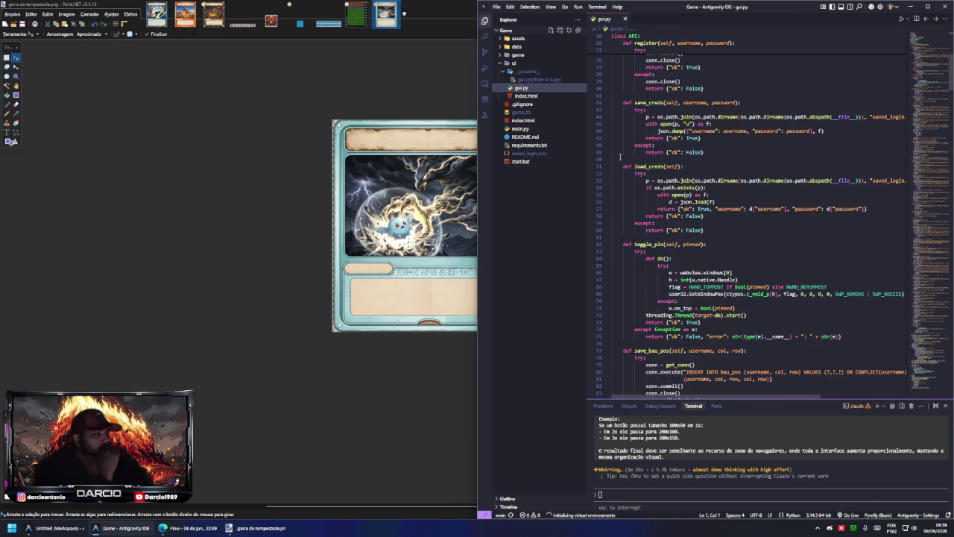
# - View colheitas.json from the data folder and preview a chest image from assets/baus
pyautogui.click(501, 62)
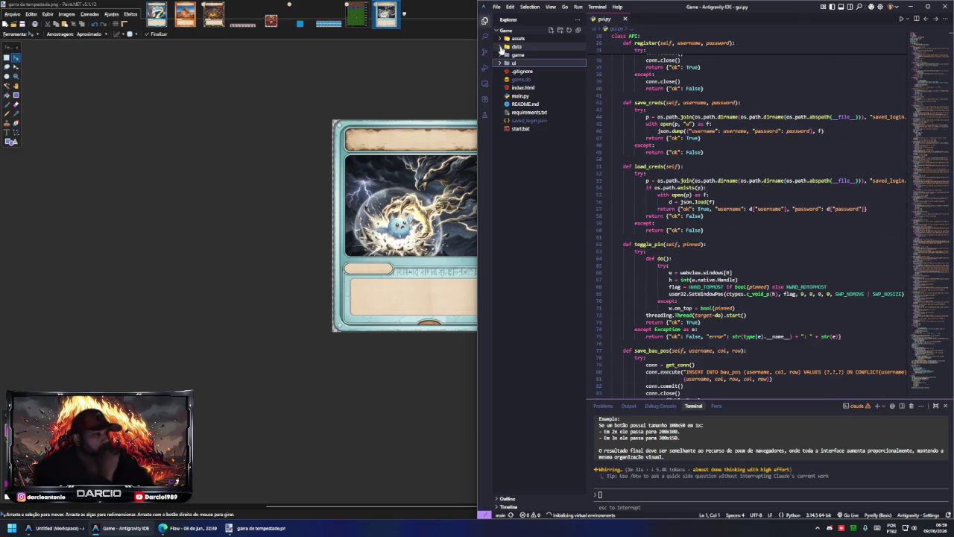
pyautogui.click(501, 47)
pyautogui.click(525, 55)
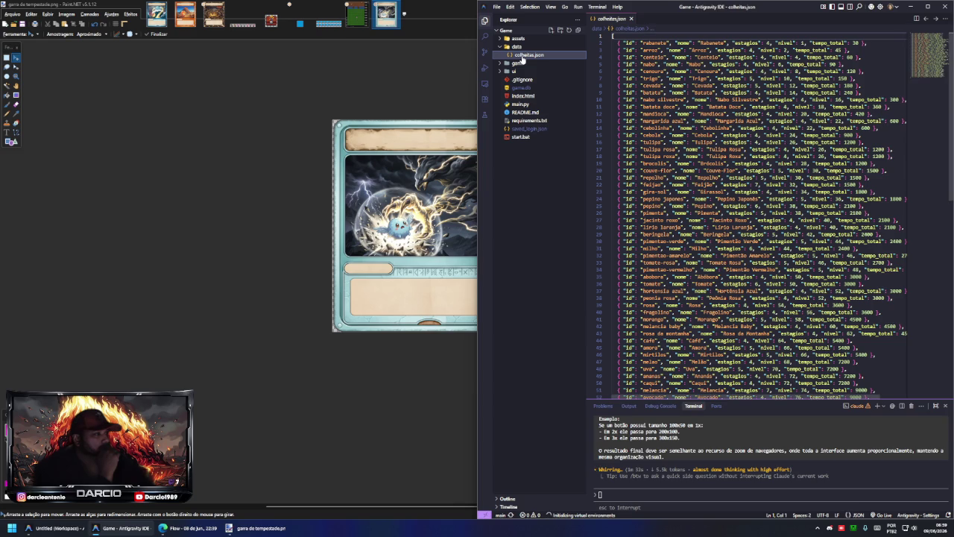
pyautogui.click(505, 47)
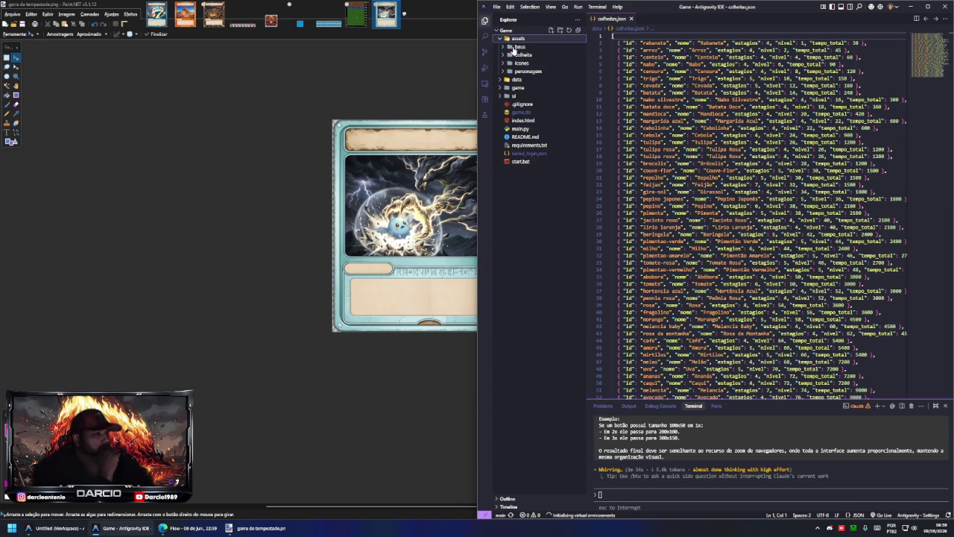
pyautogui.click(519, 46)
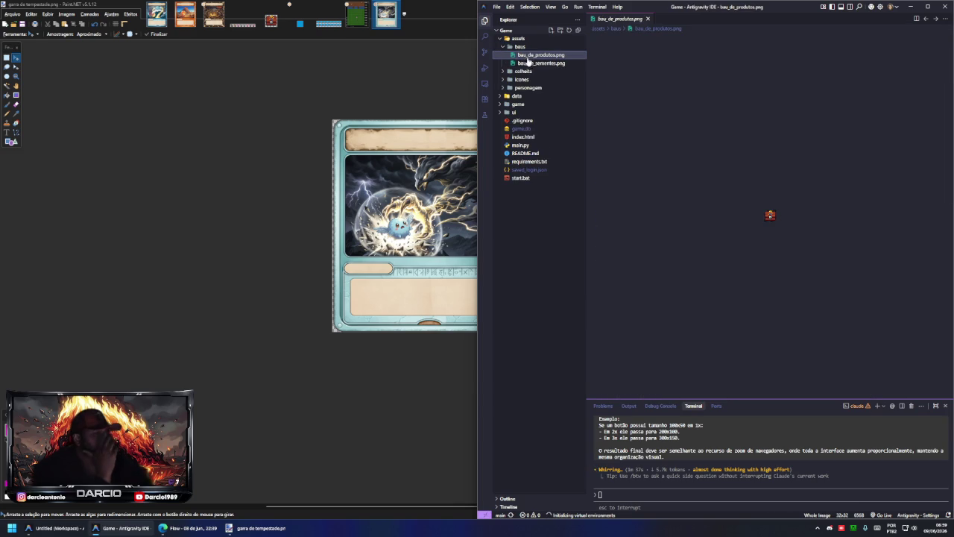
pyautogui.click(497, 31)
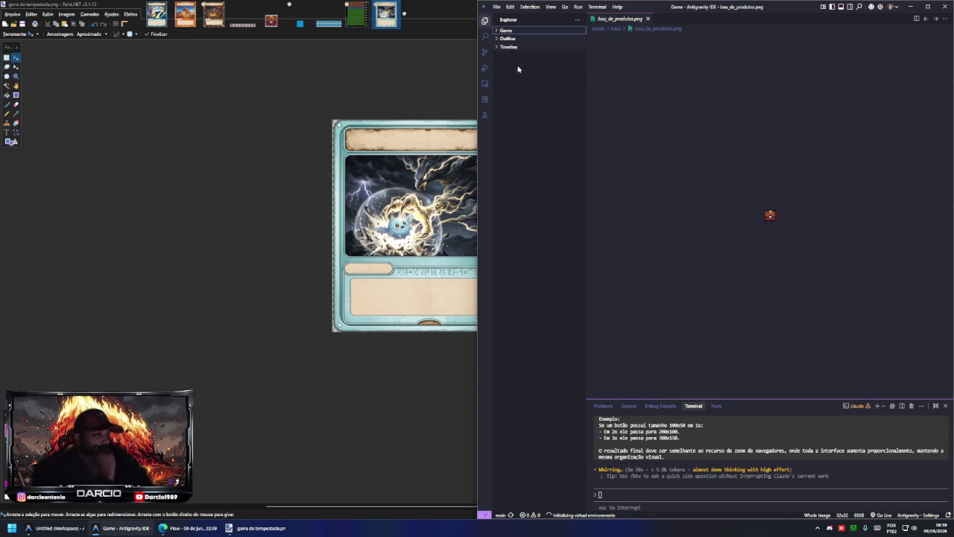
pyautogui.click(506, 31)
pyautogui.click(517, 38)
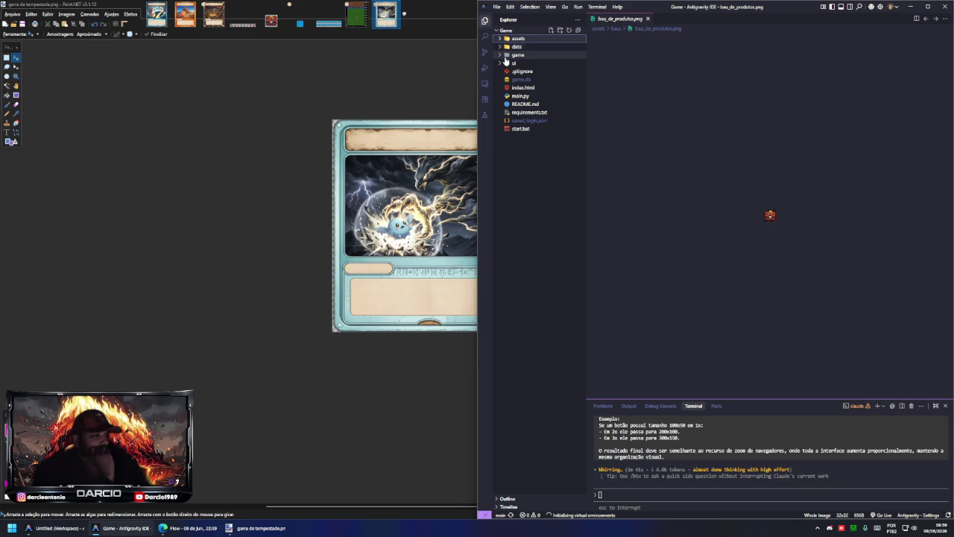
pyautogui.click(679, 189)
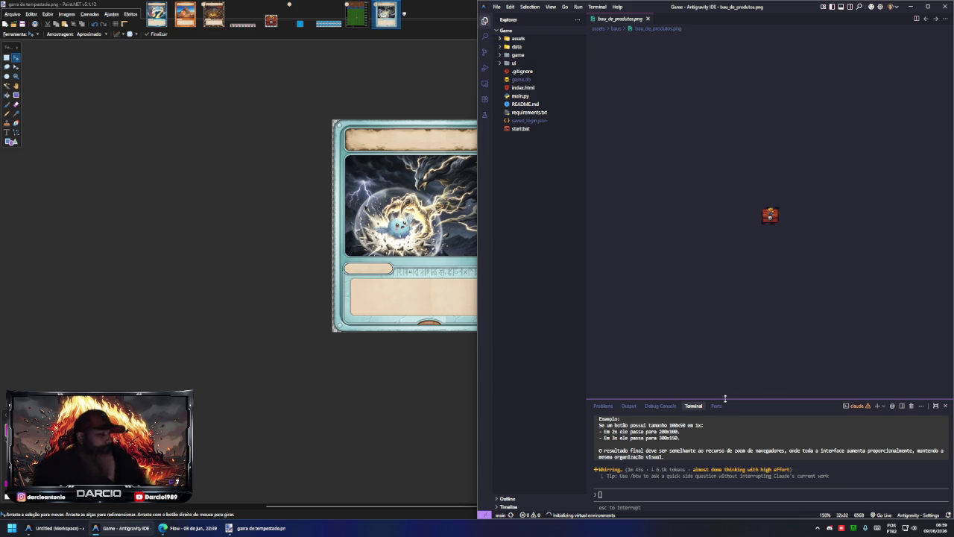
# - Enlarge the terminal panel, then open claude.ai/settings/usage in a new browser tab
pyautogui.moveTo(725, 399); pyautogui.dragTo(719, 119)
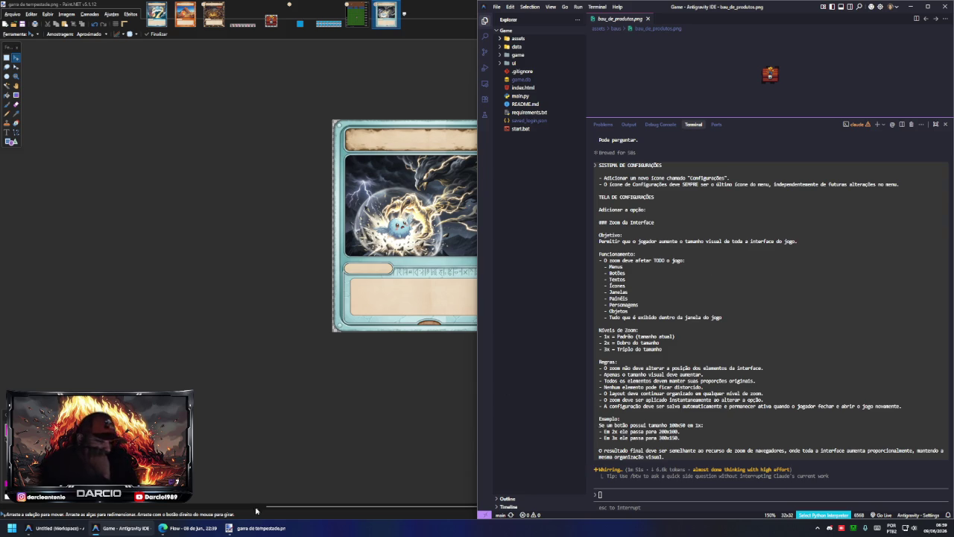
pyautogui.click(188, 528)
pyautogui.click(393, 8)
pyautogui.click(462, 90)
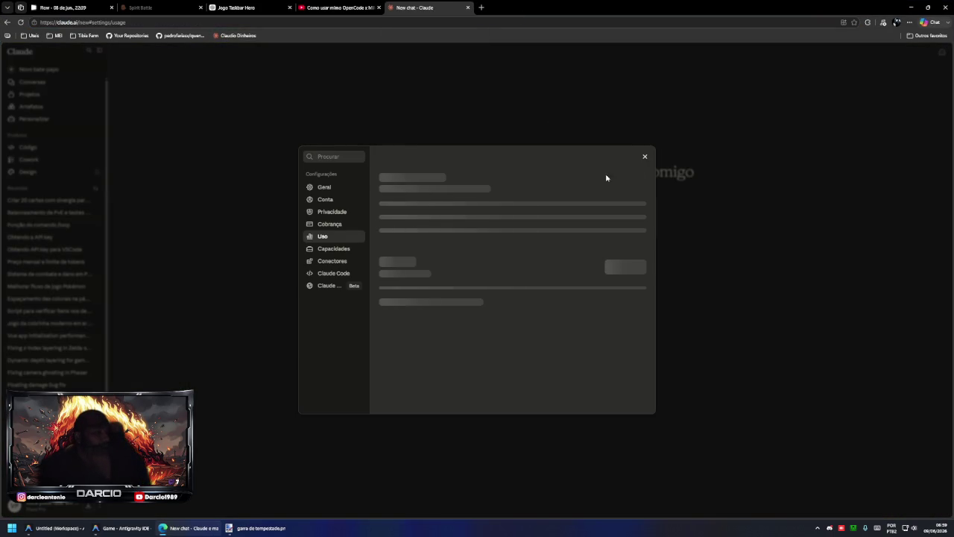
# - Close the Claude settings tab and return to the Flow image gallery
pyautogui.click(645, 156)
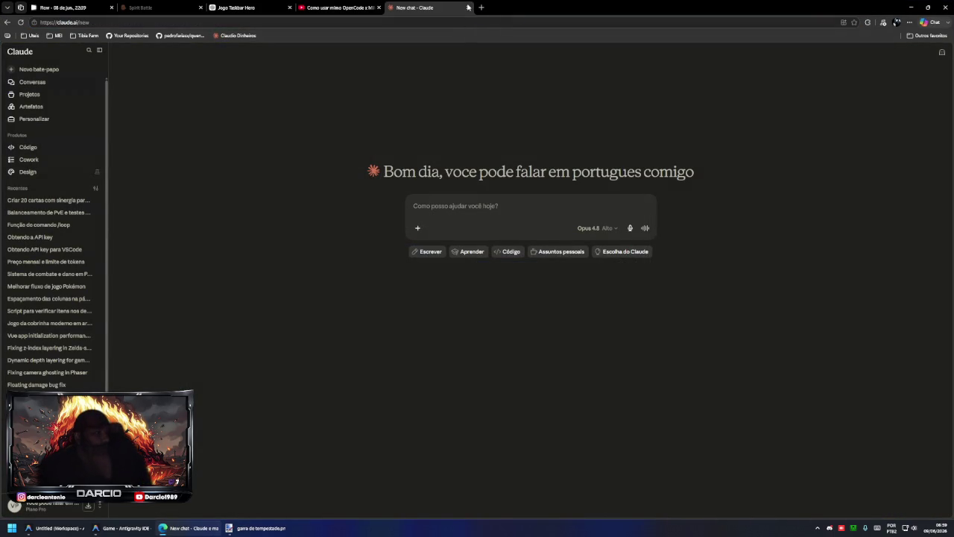
pyautogui.click(468, 7)
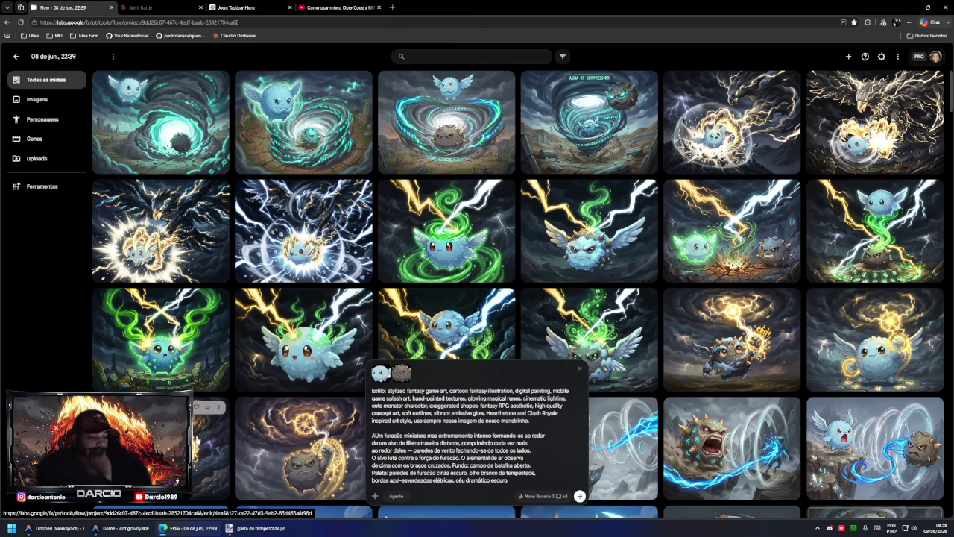
pyautogui.click(119, 528)
pyautogui.click(56, 528)
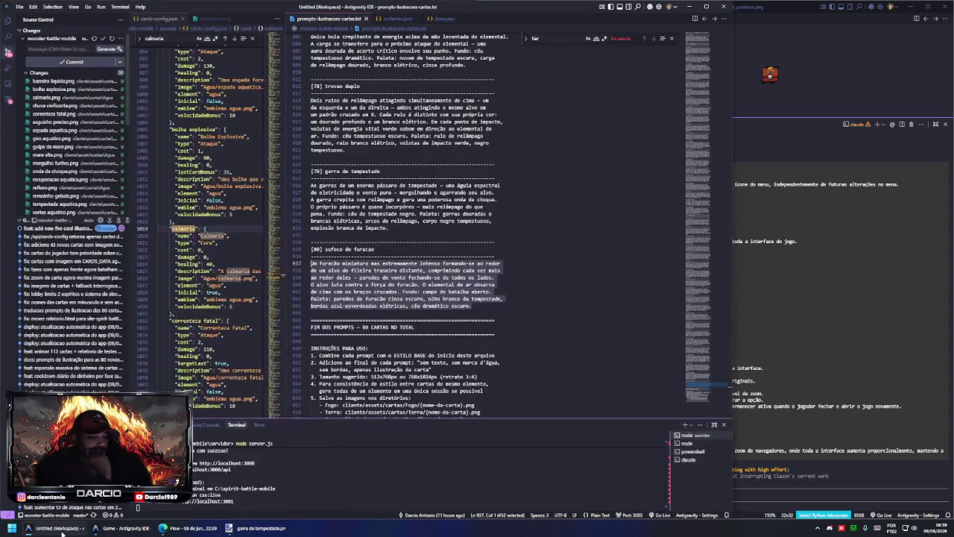
pyautogui.click(170, 527)
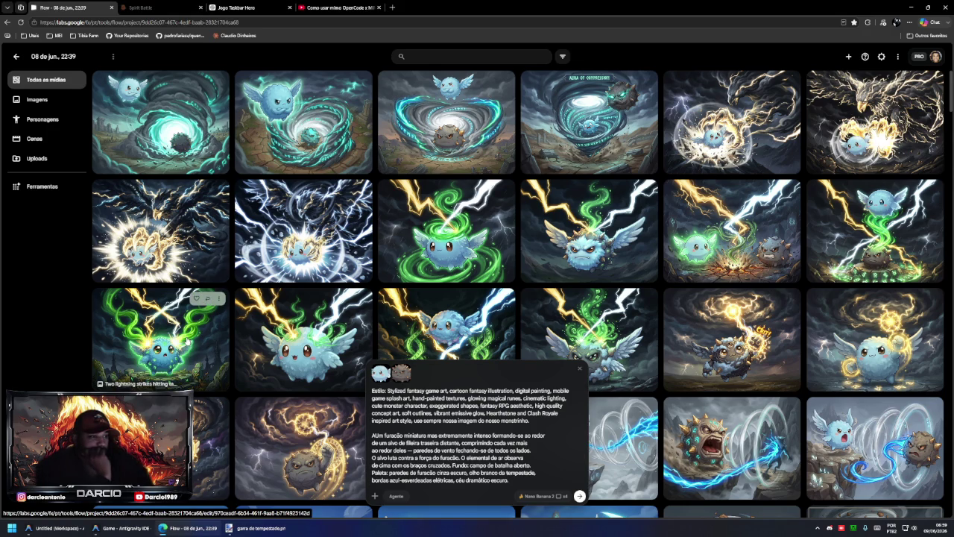
# - Copy the miniature hurricane illustration and return to the card in Paint.NET
pyautogui.click(309, 119)
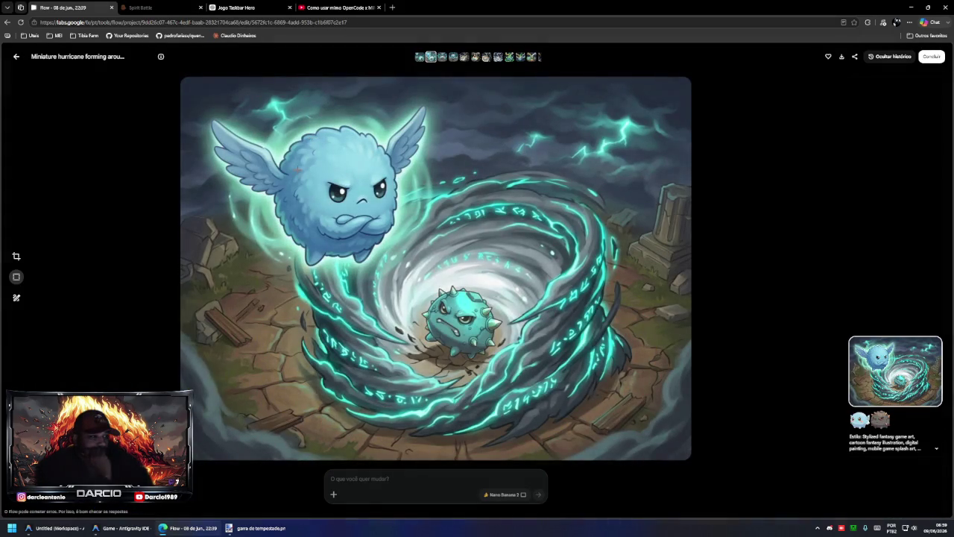
pyautogui.rightClick(417, 209)
pyautogui.click(451, 232)
pyautogui.rightClick(409, 210)
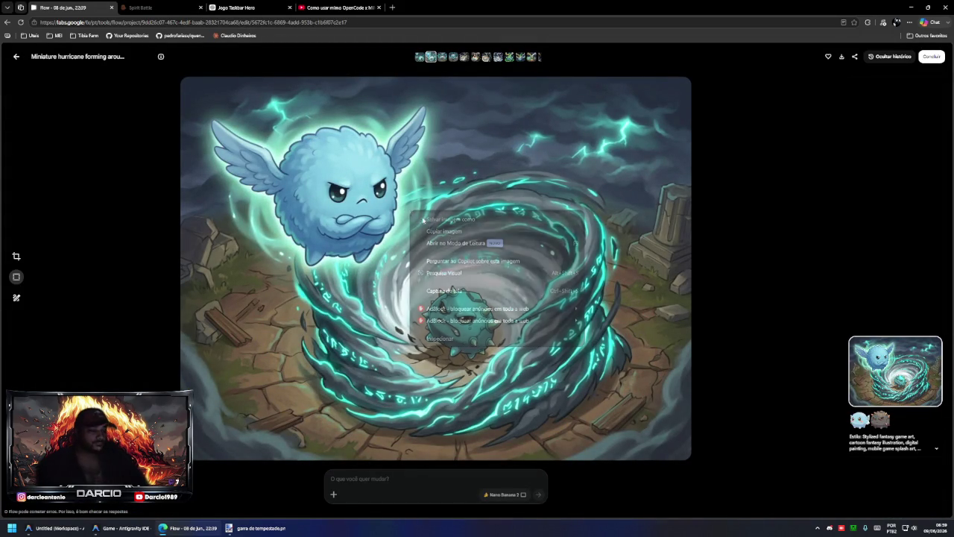
pyautogui.click(447, 232)
pyautogui.click(257, 528)
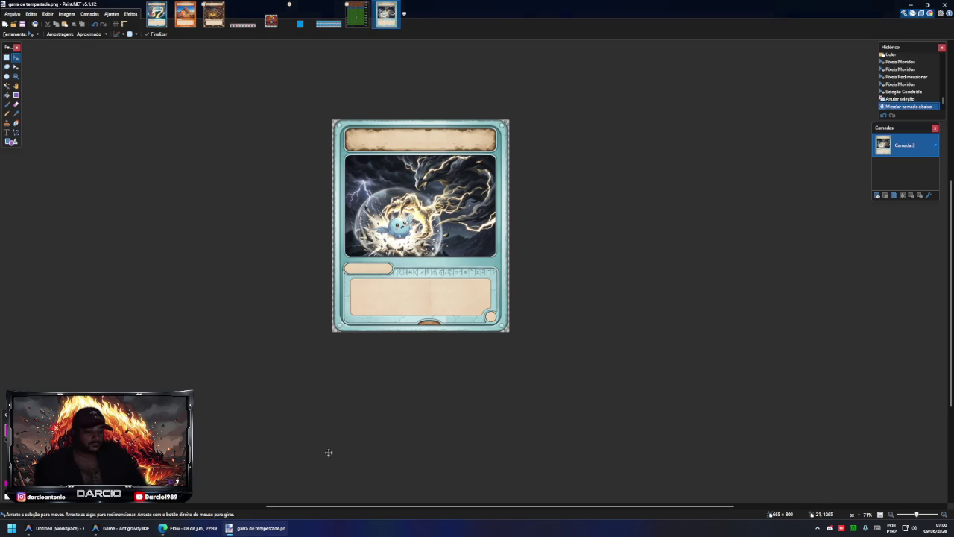
# - Replace the card art with the hurricane illustration, fitted to the art slot and merged
pyautogui.hotkey('ctrl', 'z')
pyautogui.hotkey('ctrl', 'a')
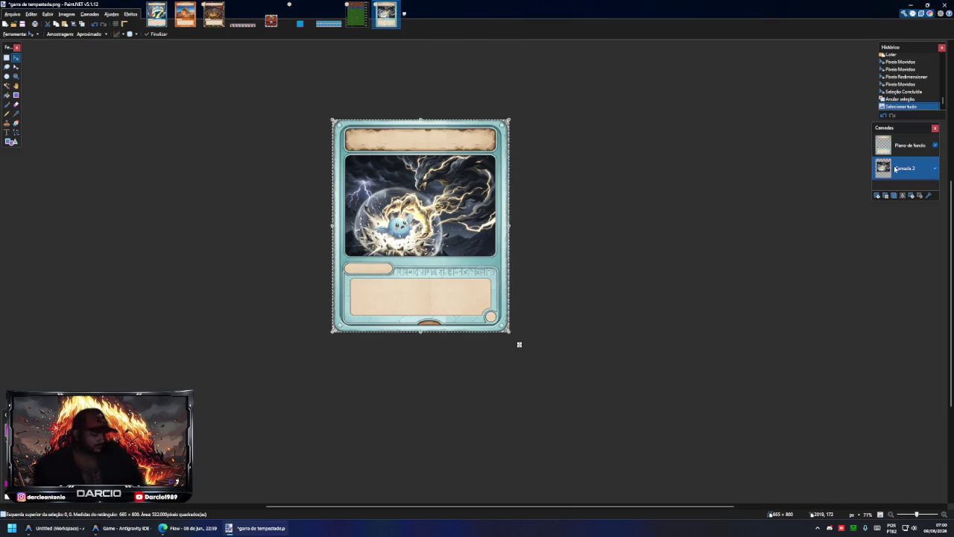
pyautogui.press('Delete')
pyautogui.hotkey('ctrl', 'v')
pyautogui.click(507, 319)
pyautogui.moveTo(404, 199); pyautogui.dragTo(415, 234)
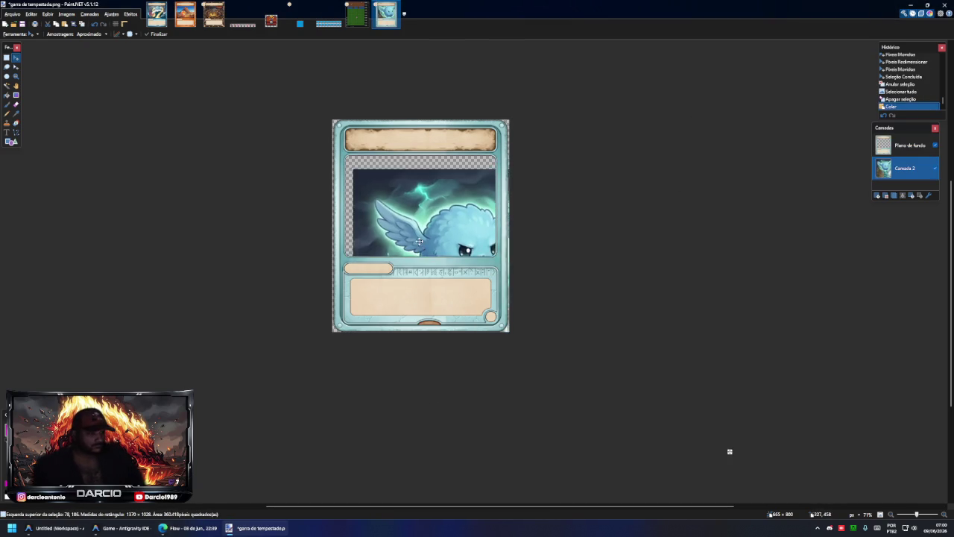
pyautogui.moveTo(706, 427); pyautogui.dragTo(549, 270)
pyautogui.hotkey('ctrl', 'd')
pyautogui.click(902, 195)
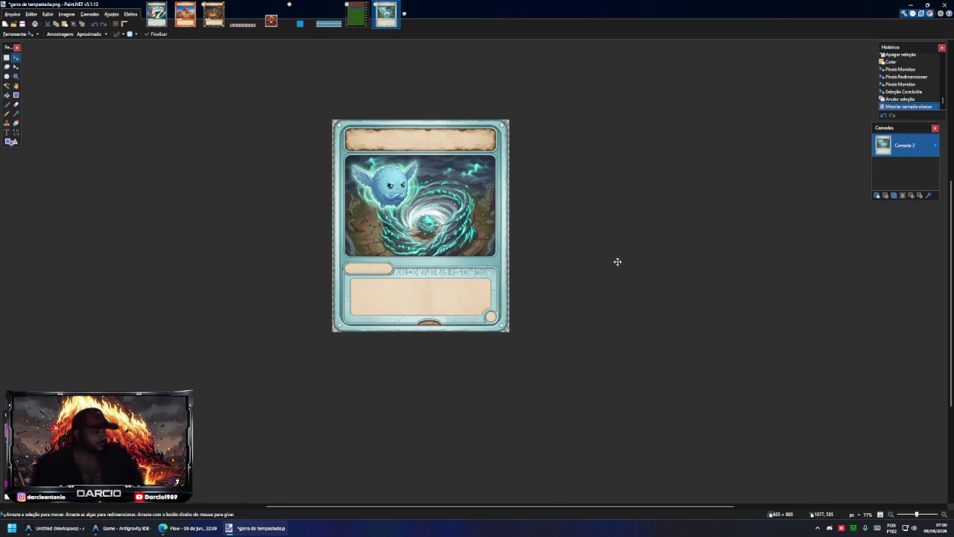
# - Save the card as sufoco do furacao.png, copying the name from the prompts list
pyautogui.hotkey('ctrl', 'shift', 's')
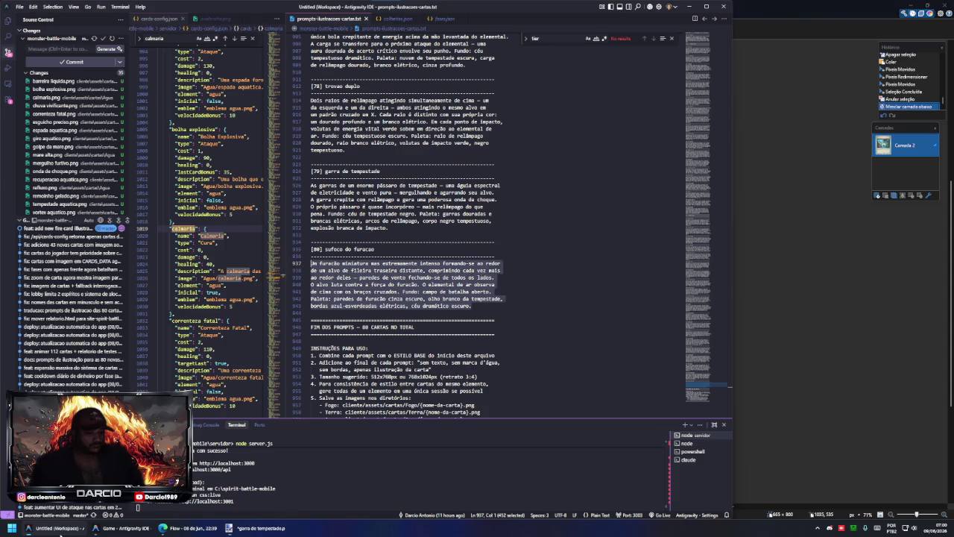
pyautogui.click(53, 528)
pyautogui.moveTo(374, 249); pyautogui.dragTo(325, 250)
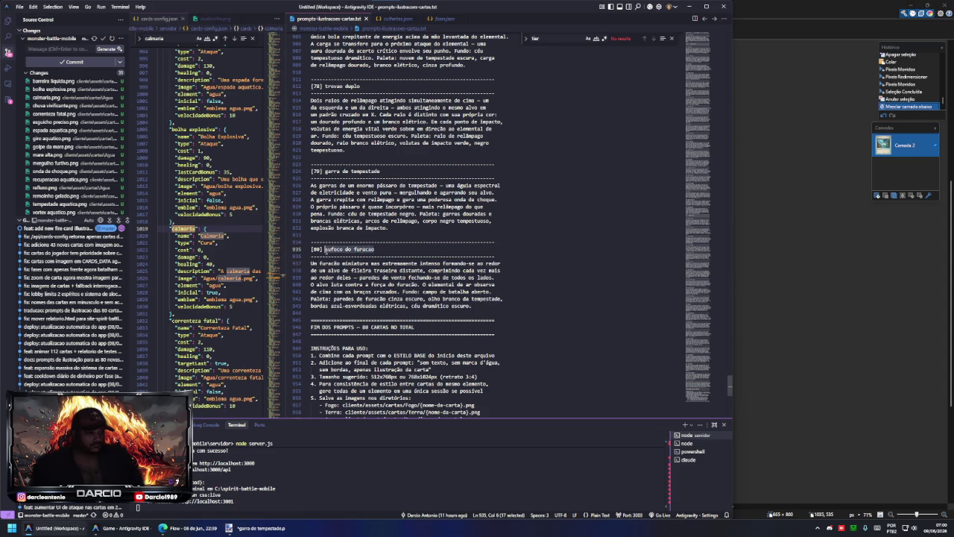
pyautogui.hotkey('ctrl', 'c')
pyautogui.hotkey('alt', 'Tab')
pyautogui.hotkey('ctrl', 'v')
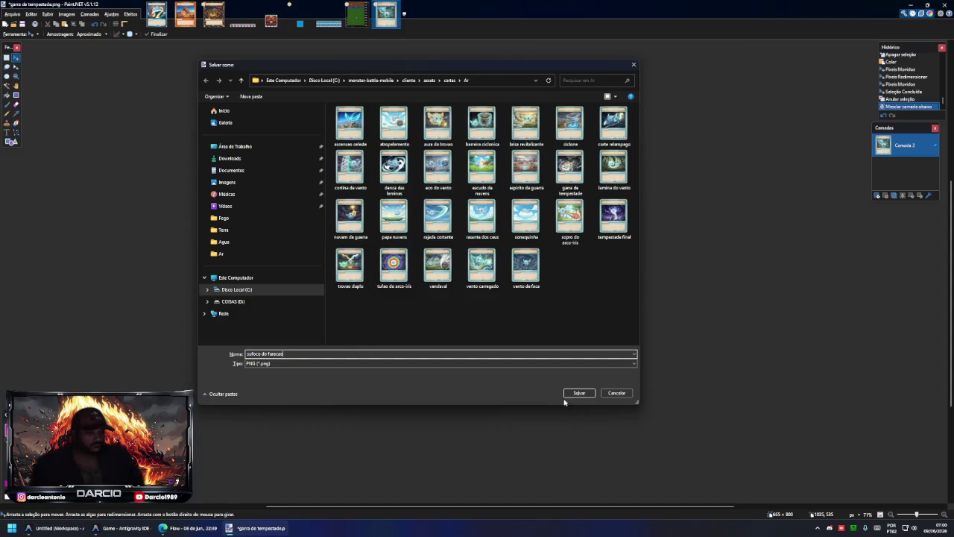
pyautogui.click(568, 393)
pyautogui.press('Return')
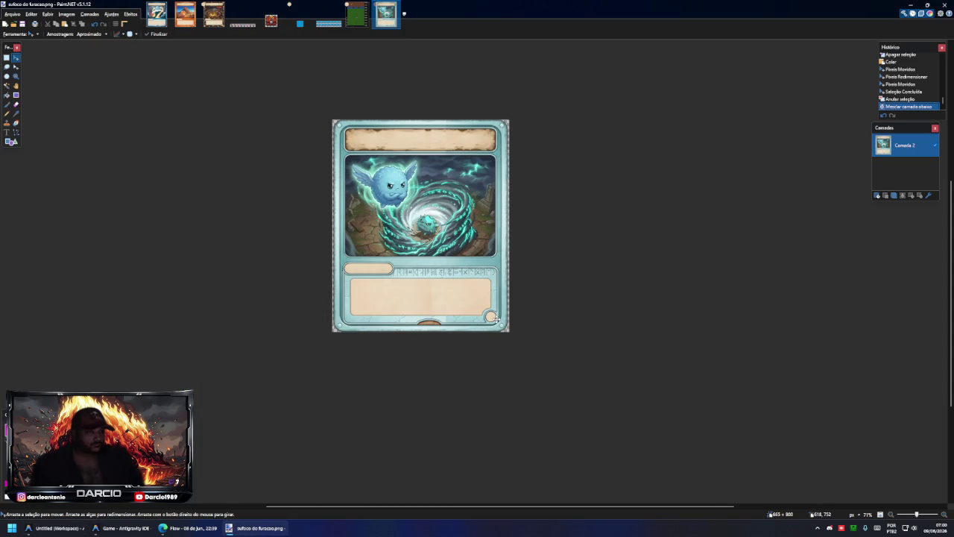
pyautogui.hotkey('alt', 'Tab')
# - Review the prompts file's end, open the Agent panel, and check Settings > Models
pyautogui.scroll(-2, 449, 314)
pyautogui.scroll(-2, 449, 314)
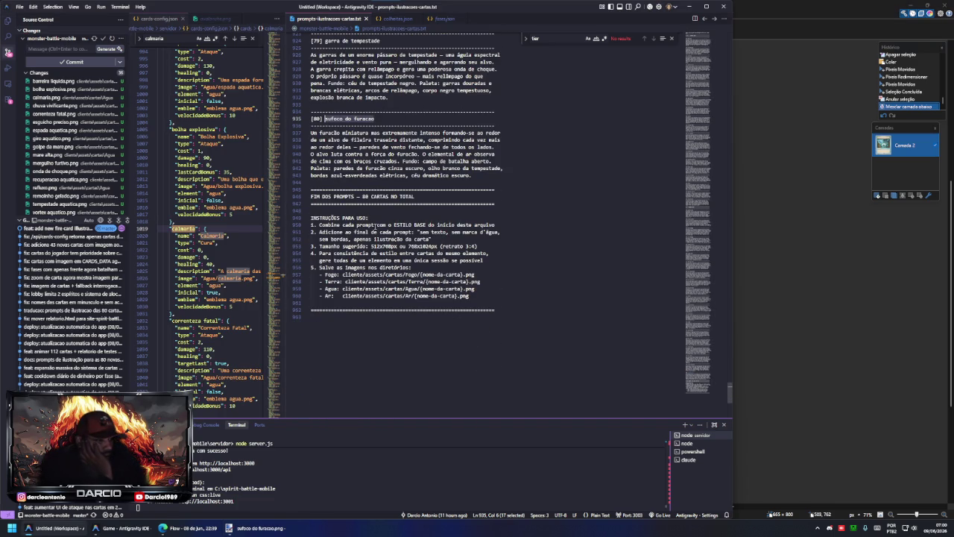
pyautogui.click(503, 234)
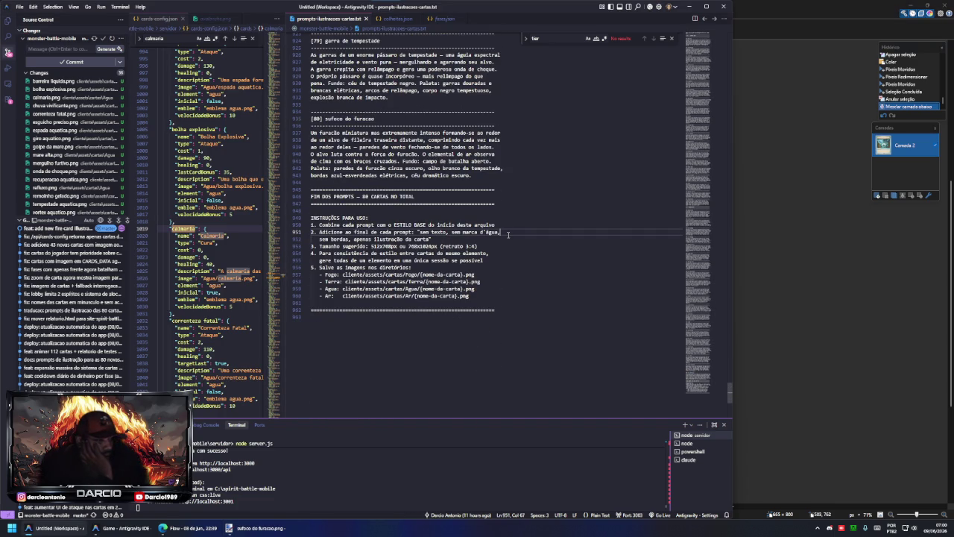
pyautogui.moveTo(285, 208); pyautogui.dragTo(312, 209)
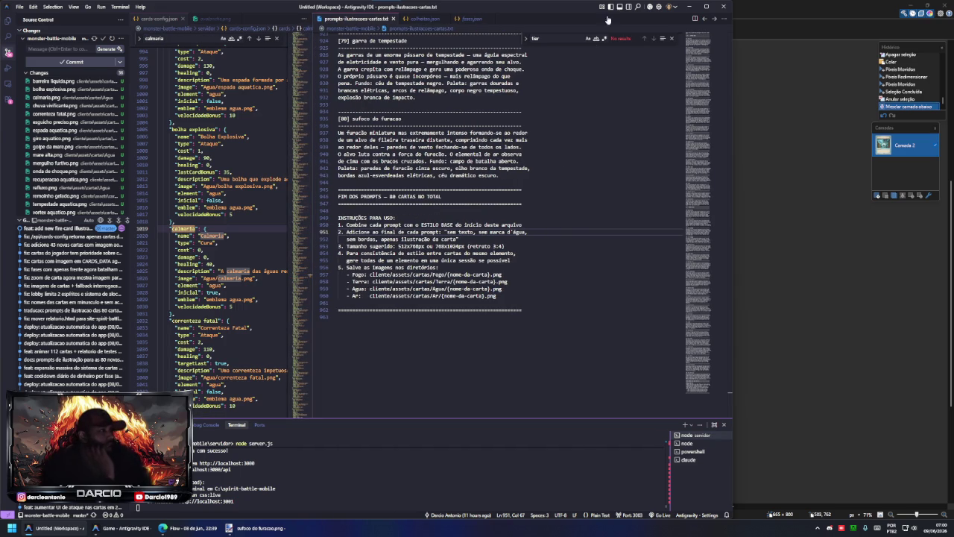
pyautogui.click(635, 7)
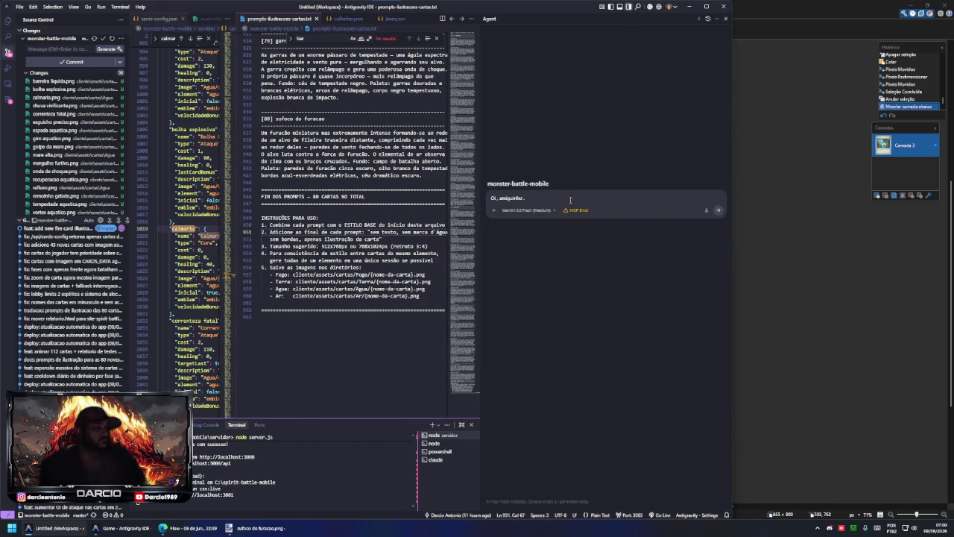
pyautogui.click(657, 7)
pyautogui.click(574, 26)
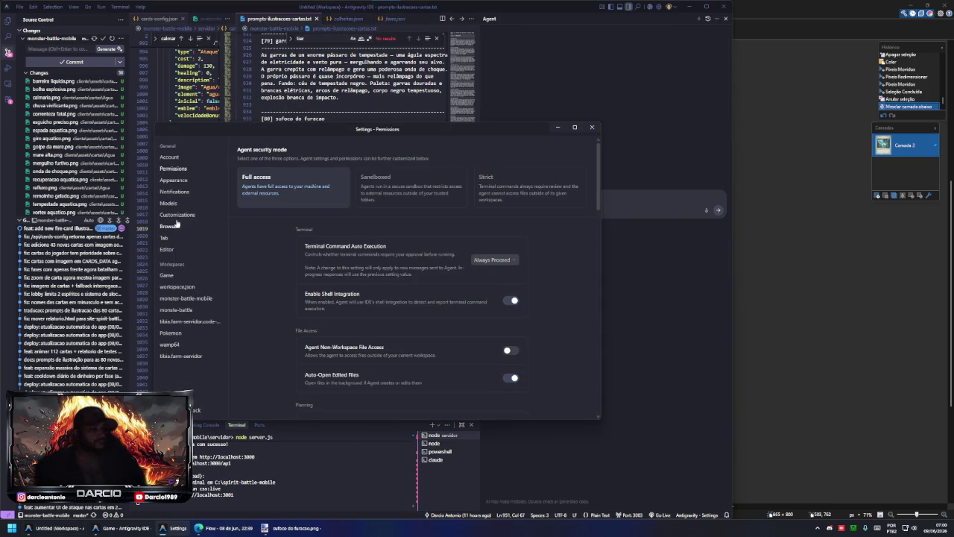
pyautogui.click(173, 203)
pyautogui.click(591, 127)
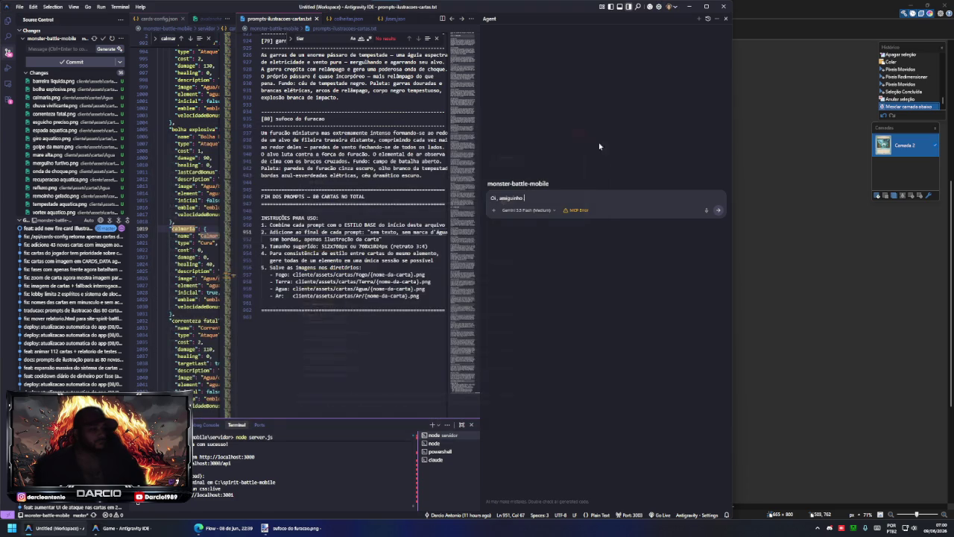
# - Type 'sa' in the agent message and attach prompts-ilustracoes-cartas.txt
pyautogui.write('sabe esse role que fizemos aqui')
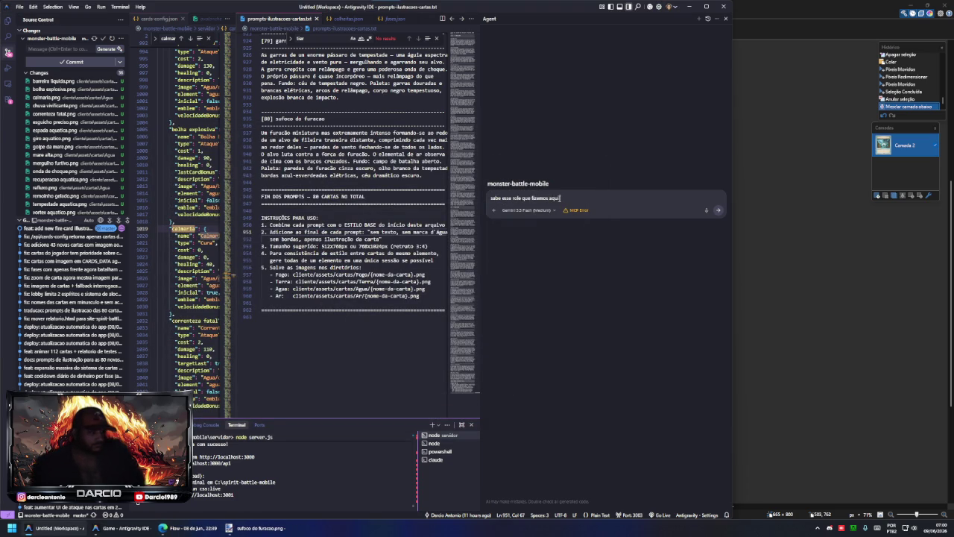
pyautogui.moveTo(287, 18); pyautogui.dragTo(610, 204)
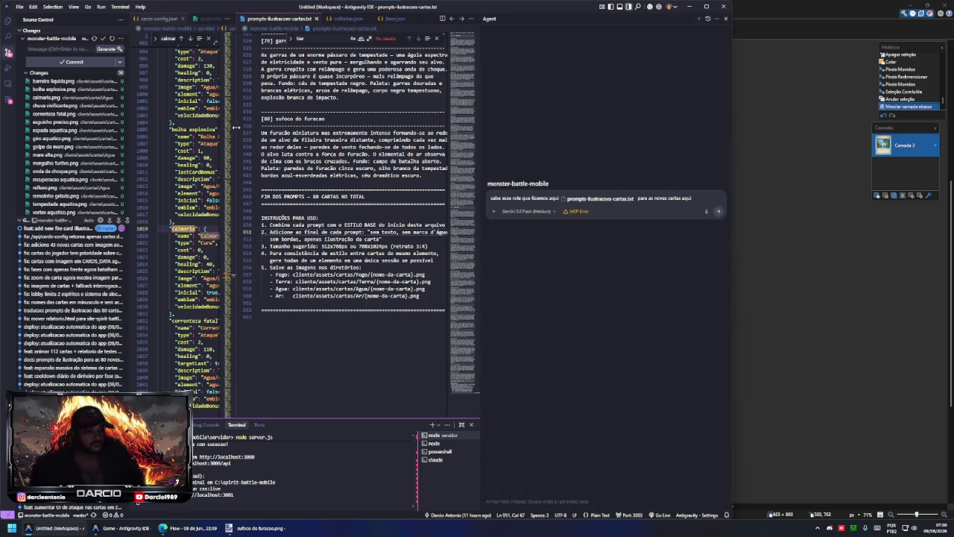
pyautogui.moveTo(235, 128); pyautogui.dragTo(329, 128)
pyautogui.hotkey('ctrl', 'shift', 'e')
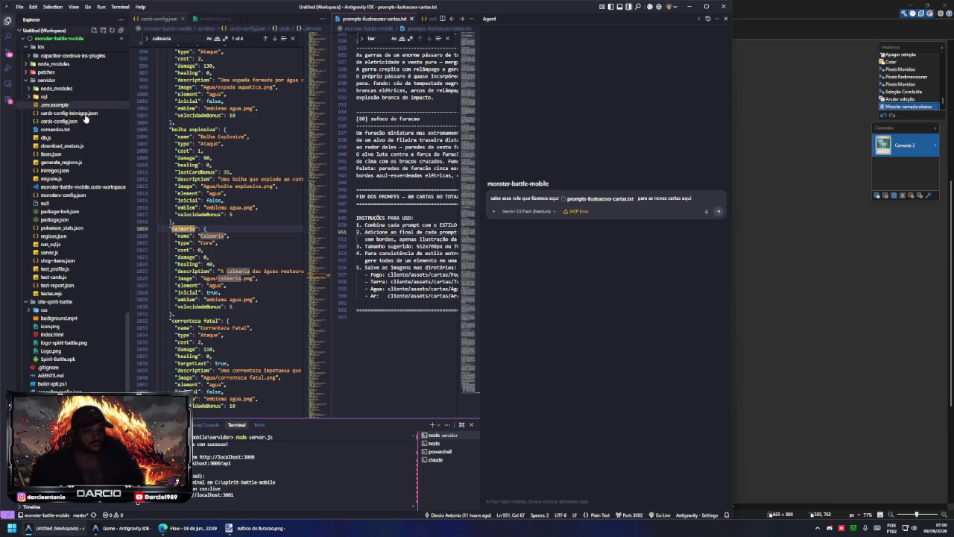
# - Commit and push the pending changes with an auto-generated message
pyautogui.click(8, 52)
pyautogui.click(120, 50)
pyautogui.click(118, 69)
pyautogui.click(146, 105)
pyautogui.click(8, 36)
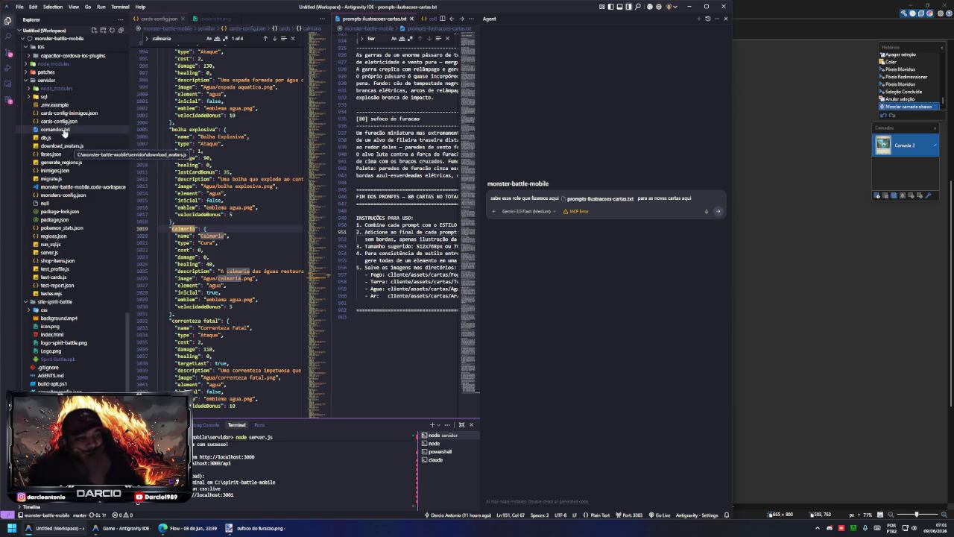
# - Attach cards-config.json and cards-config-inimigos.json to the agent message and send it
pyautogui.moveTo(59, 121); pyautogui.dragTo(687, 205)
pyautogui.write('cis')
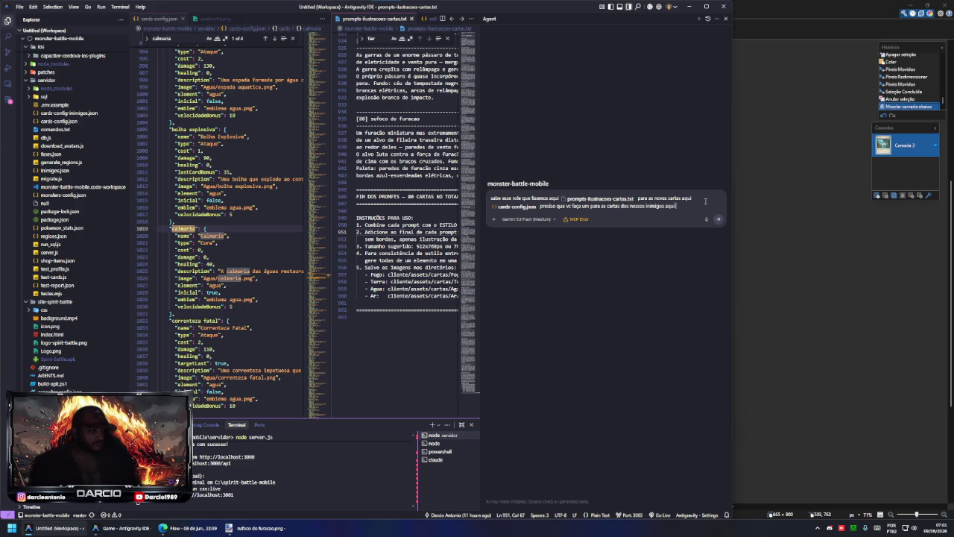
pyautogui.click(71, 112)
pyautogui.moveTo(71, 112); pyautogui.dragTo(697, 214)
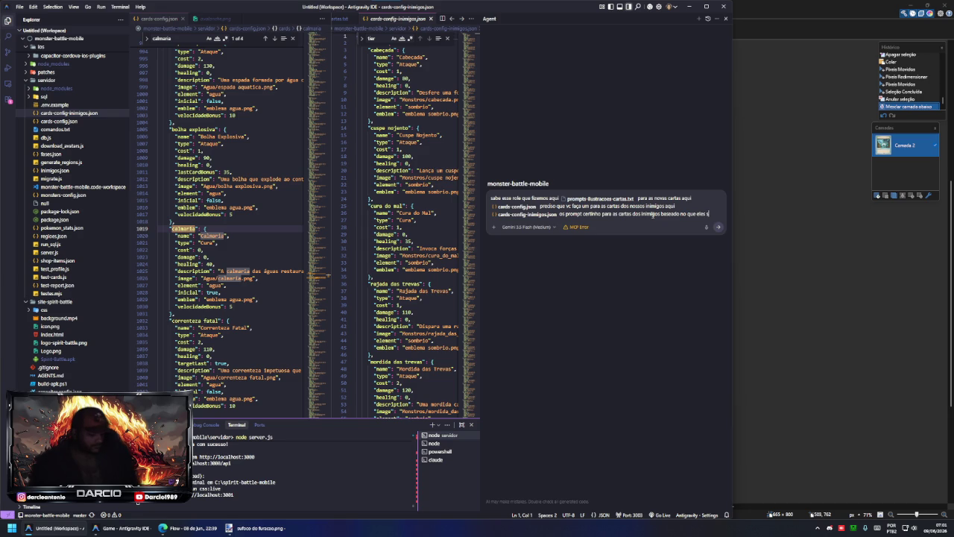
pyautogui.press('Return')
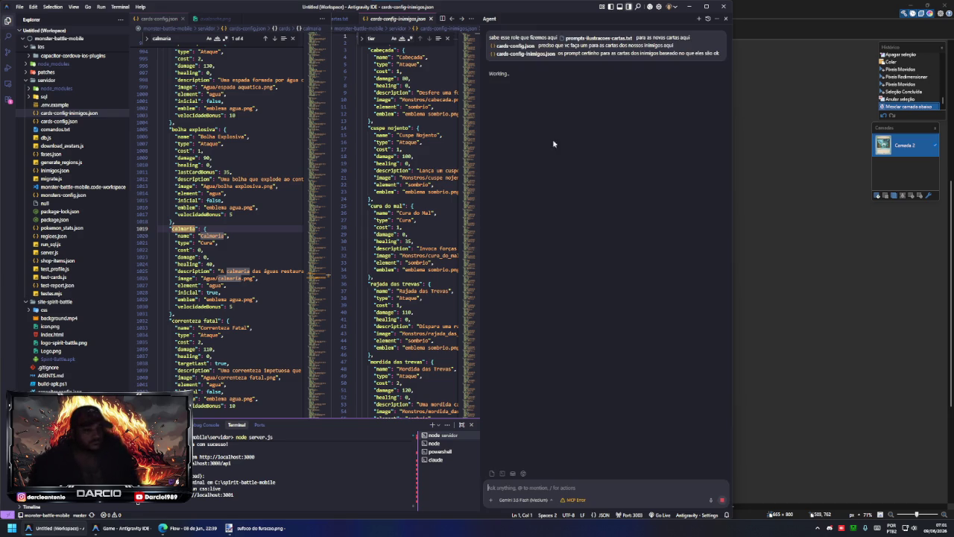
# - Close cards-config-inimigos.json, the prompts file and other editor tabs, then bring up the browser's Spirit Battle tab
pyautogui.click(68, 113)
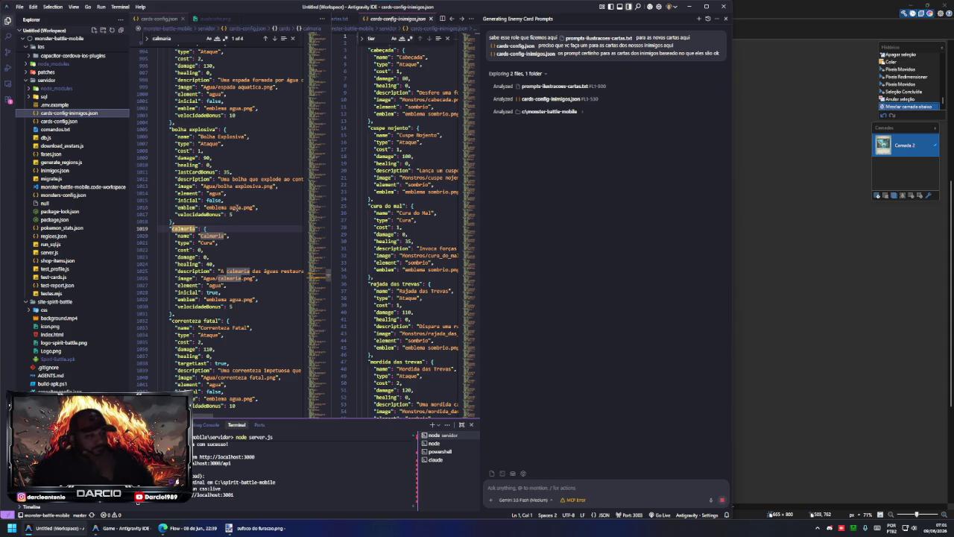
pyautogui.click(371, 20)
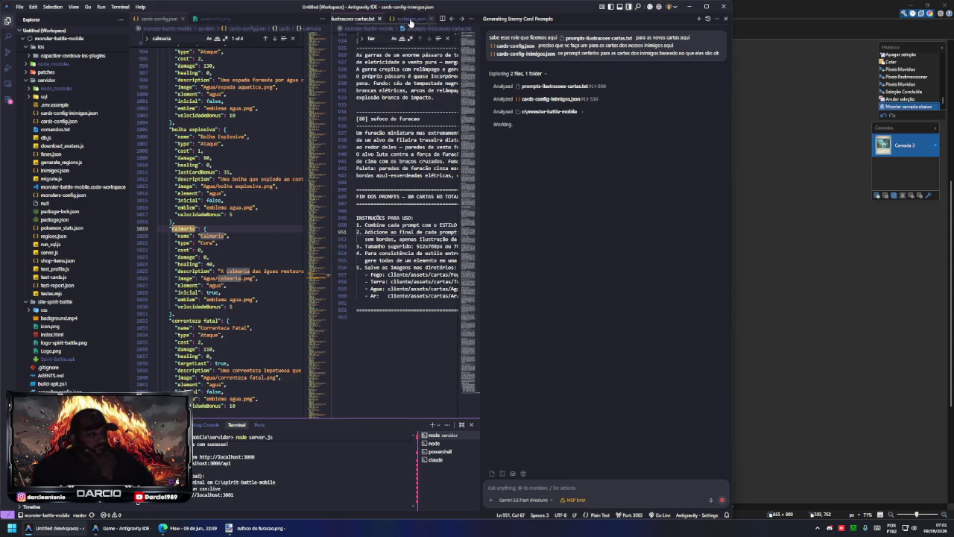
pyautogui.click(378, 19)
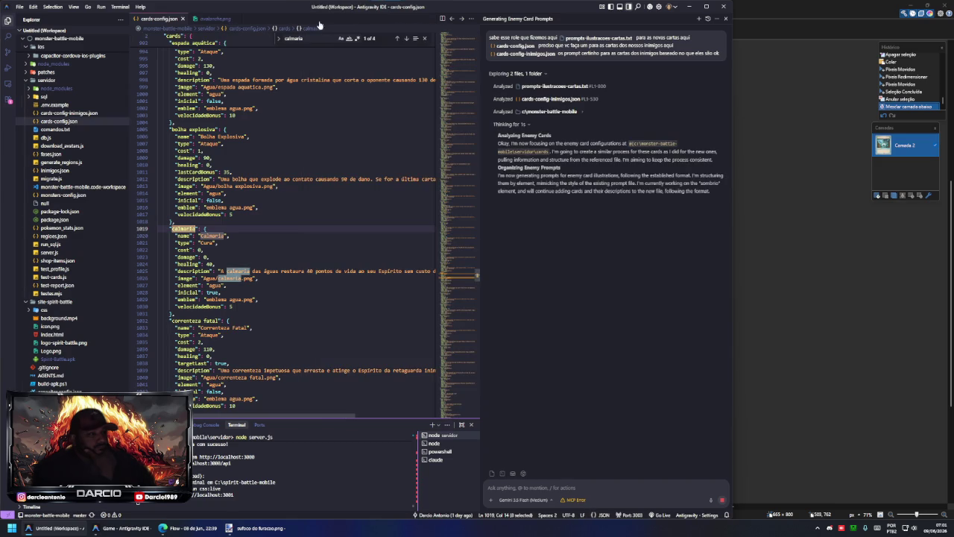
pyautogui.click(183, 18)
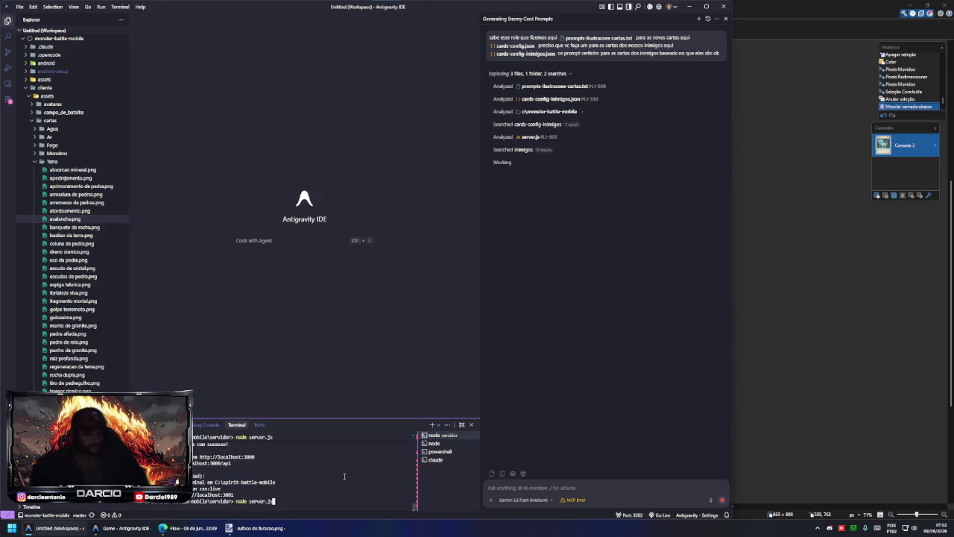
pyautogui.click(192, 530)
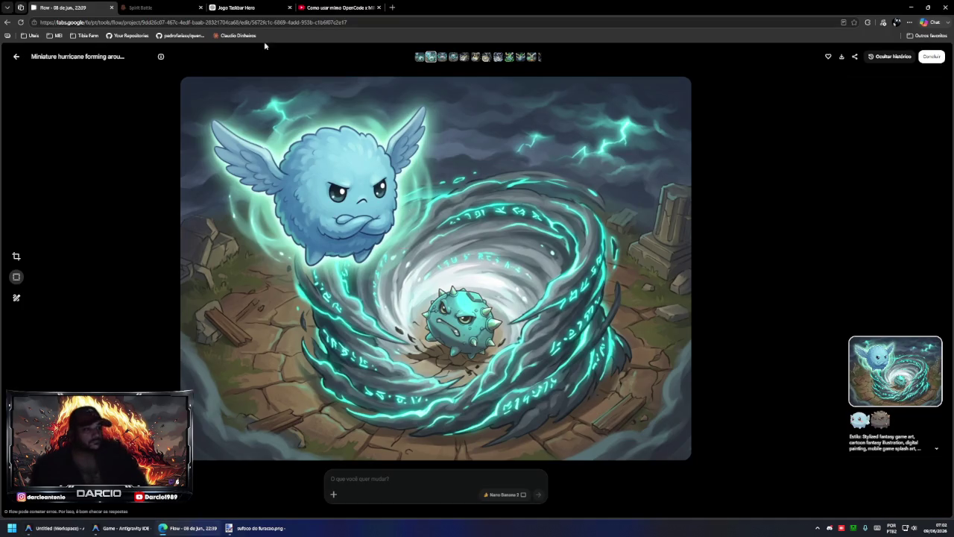
pyautogui.click(161, 7)
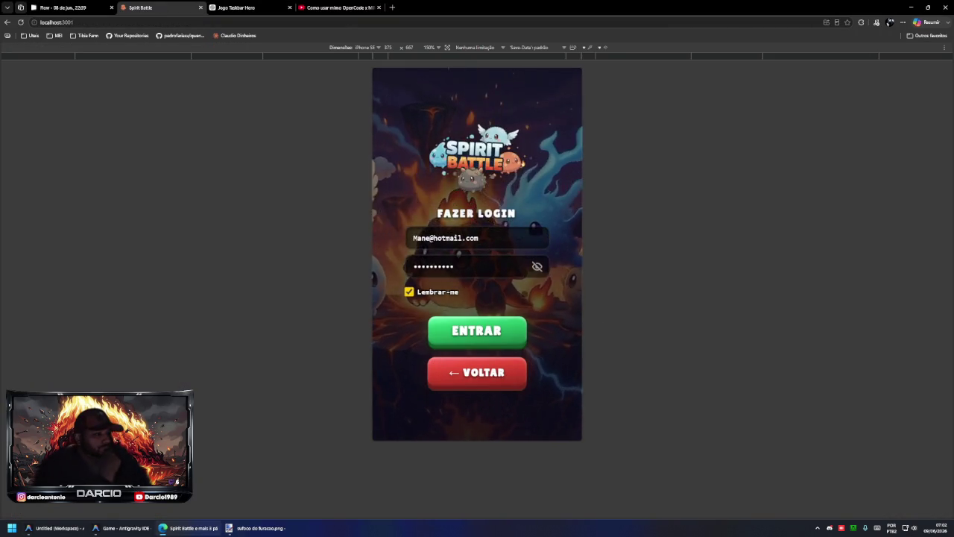
# - Open the Cartas collection from the menu and preview the Lança Chamas card
pyautogui.click(396, 78)
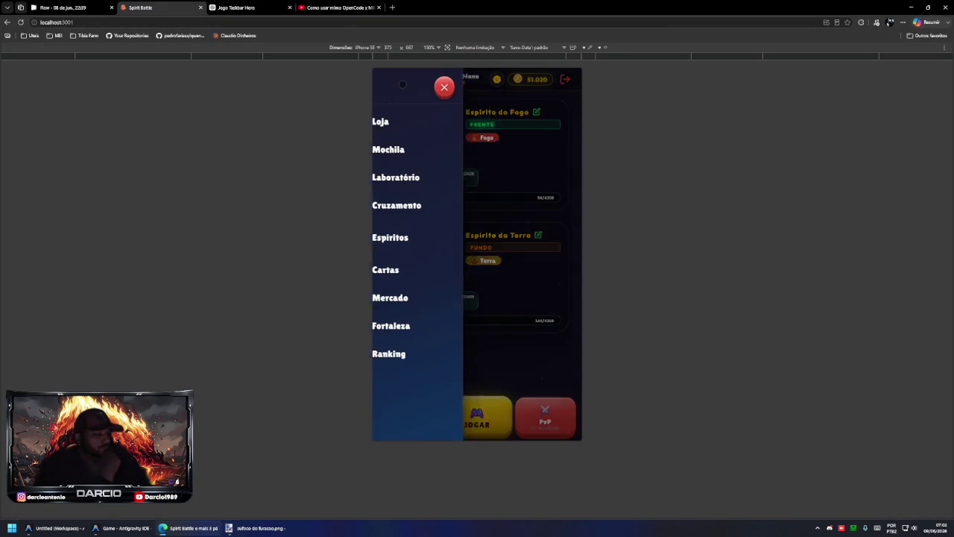
pyautogui.click(423, 270)
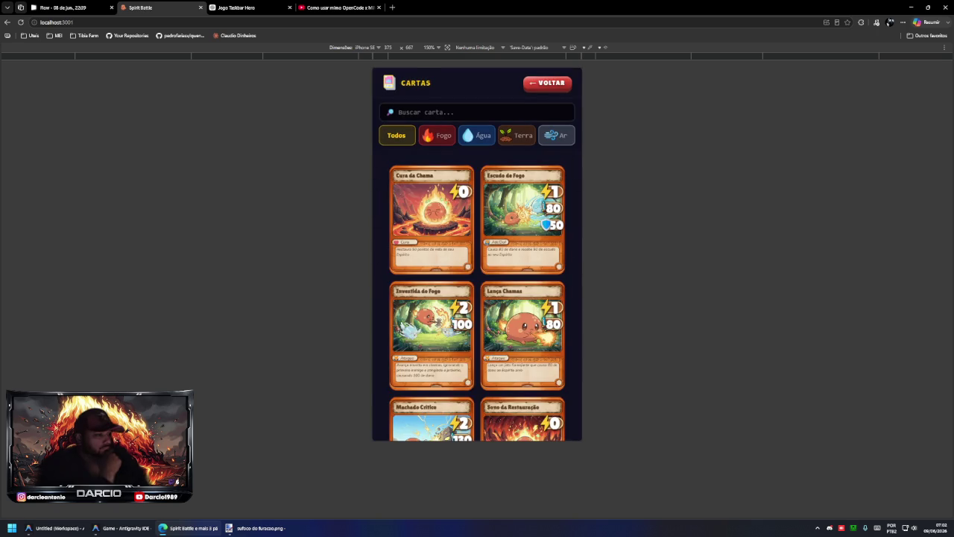
pyautogui.scroll(-1, 485, 267)
pyautogui.click(489, 295)
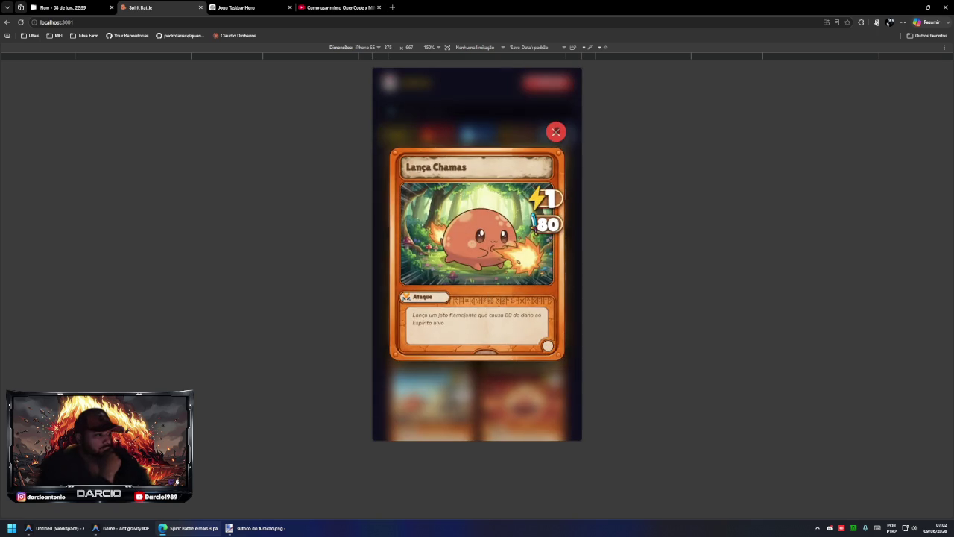
pyautogui.click(557, 131)
# - Filter the collection to Fogo cards, then Água cards, scrolling through each list
pyautogui.click(444, 136)
pyautogui.scroll(-2, 477, 298)
pyautogui.scroll(-2, 477, 299)
pyautogui.scroll(-2, 477, 298)
pyautogui.scroll(-2, 477, 298)
pyautogui.scroll(-3, 478, 299)
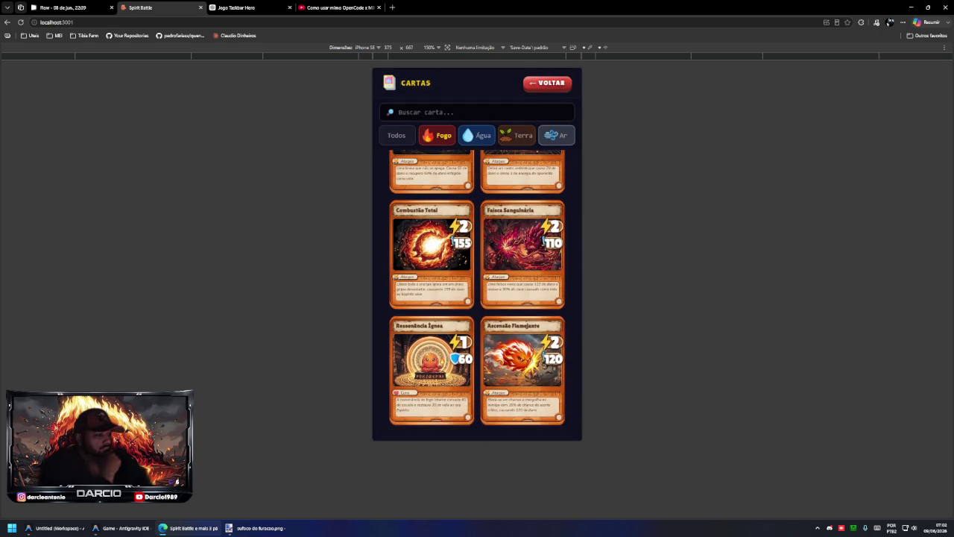
pyautogui.click(478, 135)
pyautogui.scroll(-1, 477, 298)
pyautogui.scroll(-2, 477, 298)
pyautogui.scroll(-2, 477, 299)
pyautogui.scroll(-2, 477, 298)
pyautogui.scroll(2, 477, 298)
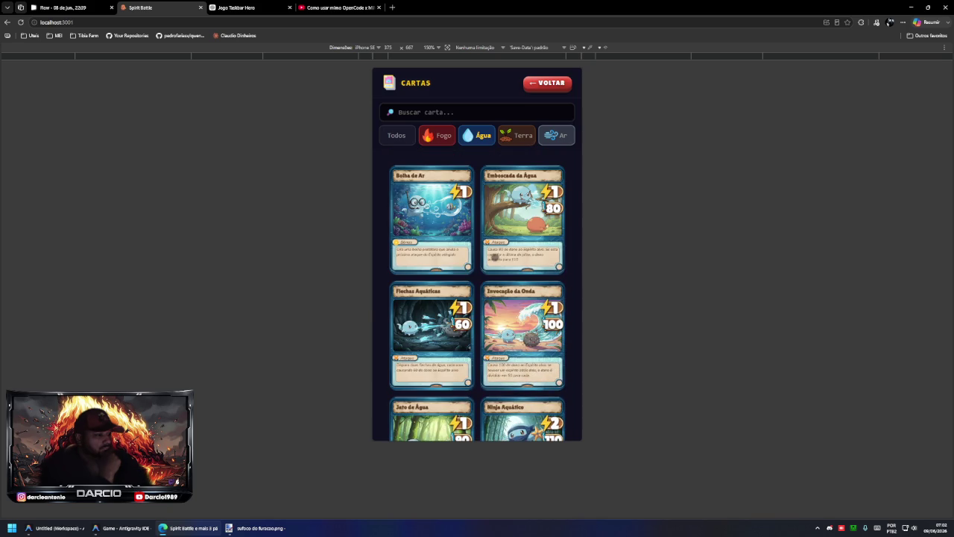
# - Filter to Terra cards and scroll through them
pyautogui.click(518, 138)
pyautogui.scroll(-2, 514, 235)
pyautogui.scroll(-2, 514, 235)
pyautogui.scroll(-2, 477, 298)
pyautogui.scroll(-2, 478, 298)
pyautogui.scroll(-2, 477, 298)
# - Filter to Ar cards and open the Trovão Duplo card's details
pyautogui.click(553, 140)
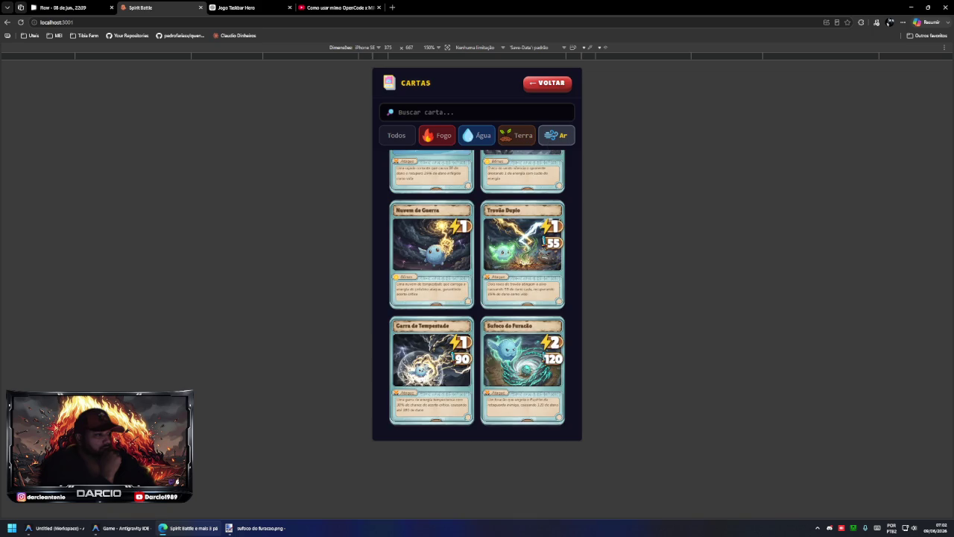
pyautogui.scroll(2, 513, 289)
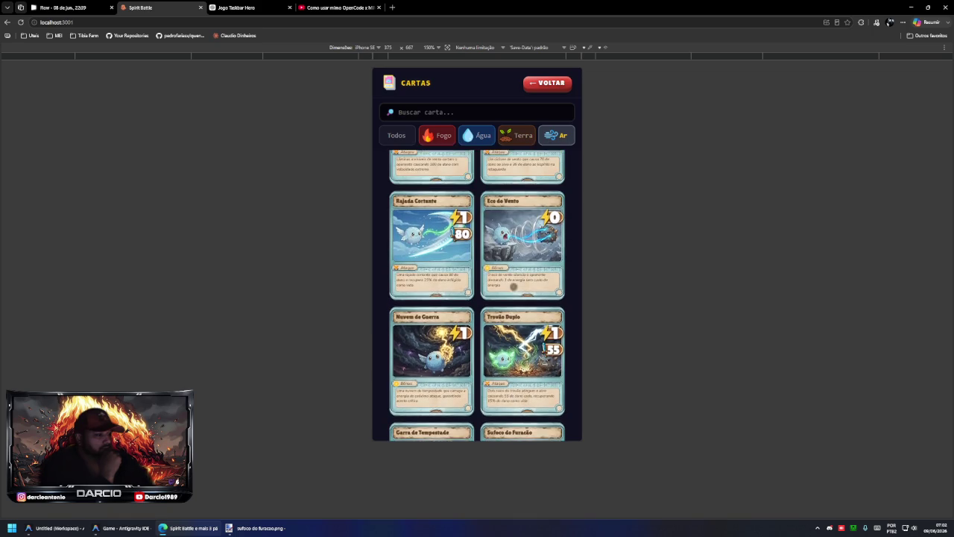
pyautogui.scroll(1, 514, 287)
pyautogui.scroll(1, 514, 287)
pyautogui.scroll(2, 514, 291)
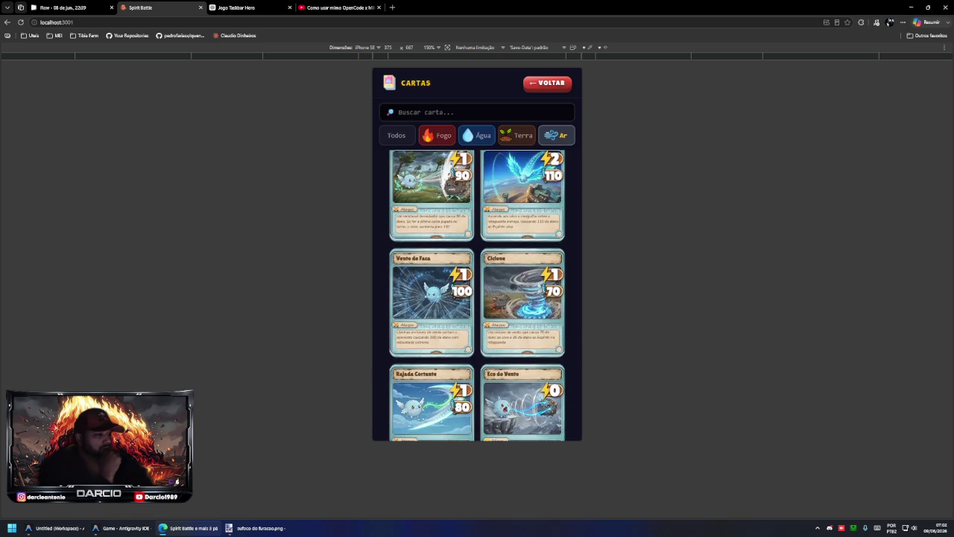
pyautogui.scroll(-5, 529, 313)
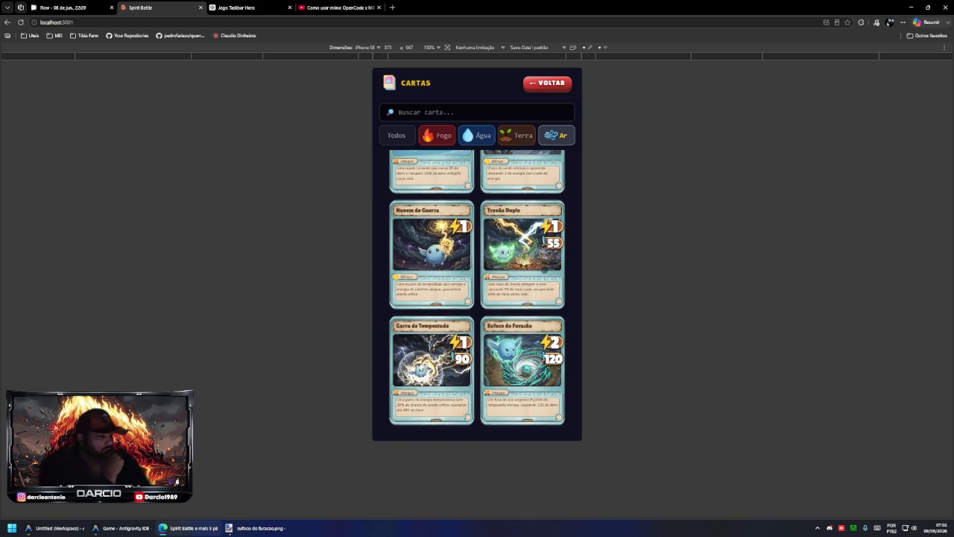
pyautogui.click(523, 251)
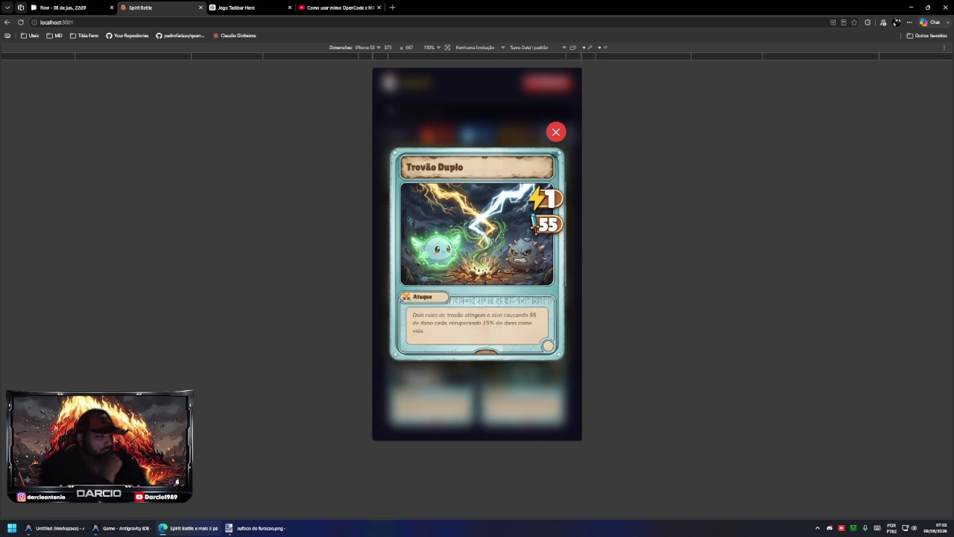
# - Enlarge and close the Nuvem de Guerra and Eco do Vento cards
pyautogui.click(555, 132)
pyautogui.scroll(2, 477, 261)
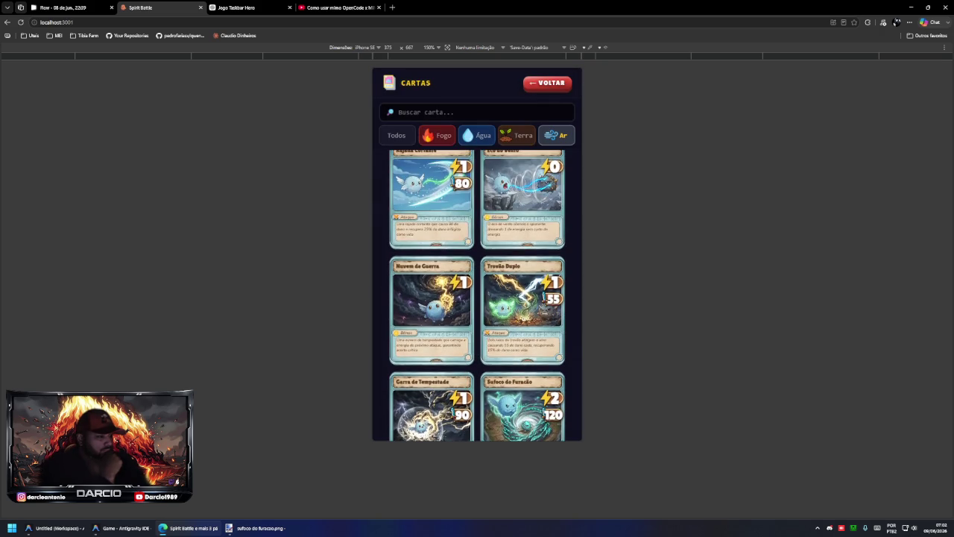
pyautogui.click(470, 246)
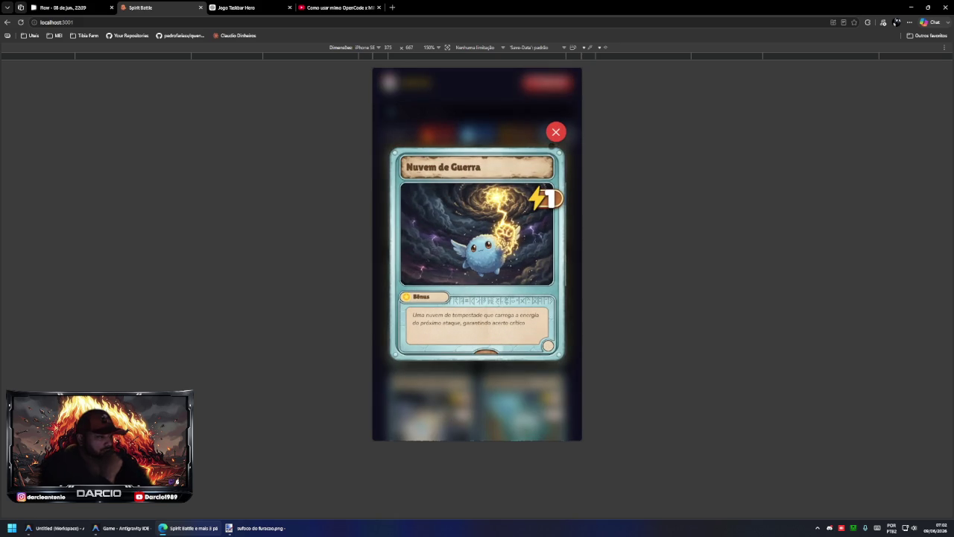
pyautogui.press('Escape')
pyautogui.scroll(2, 514, 317)
pyautogui.click(498, 294)
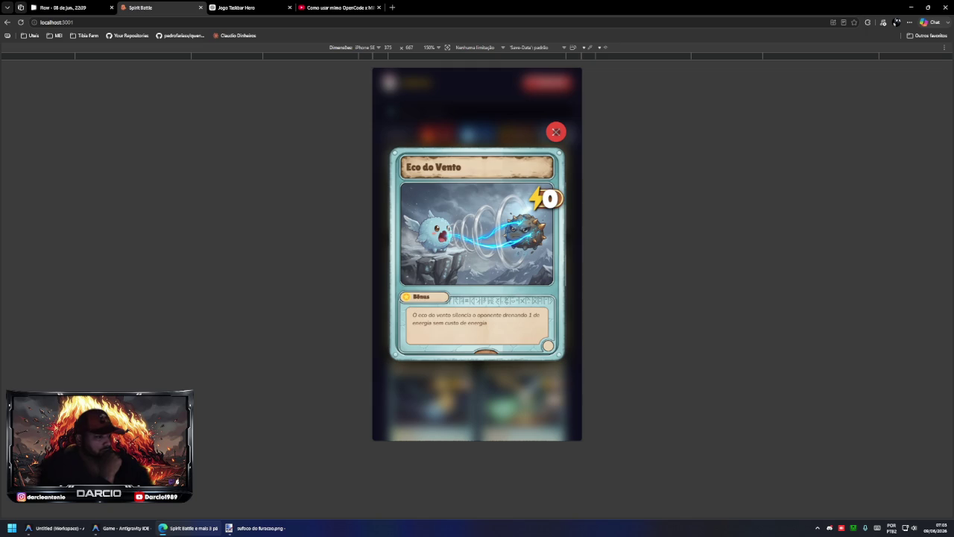
pyautogui.click(556, 132)
# - Enlarge and close Vento de Faca and Ascensão Celeste, then press VOLTAR
pyautogui.scroll(1, 477, 298)
pyautogui.click(440, 231)
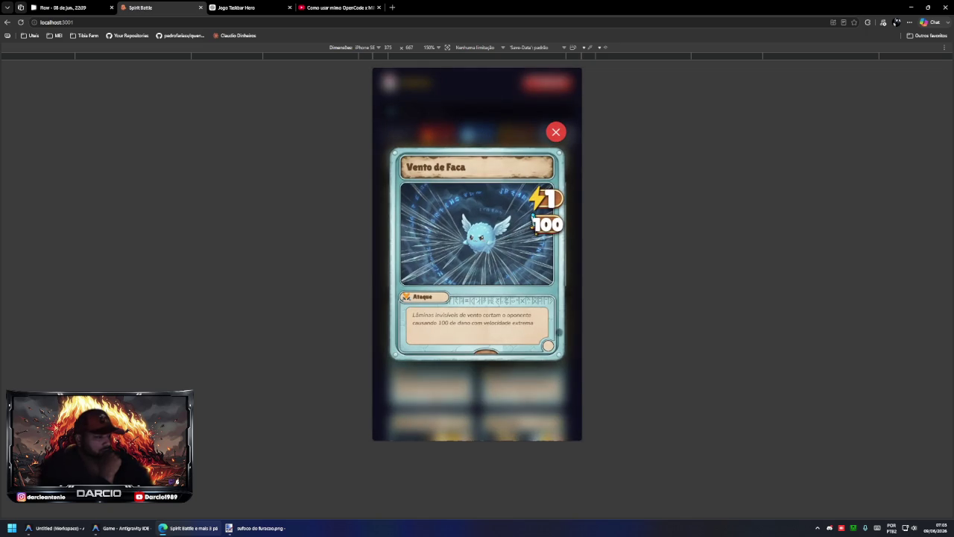
pyautogui.click(556, 132)
pyautogui.scroll(1, 507, 291)
pyautogui.scroll(1, 508, 291)
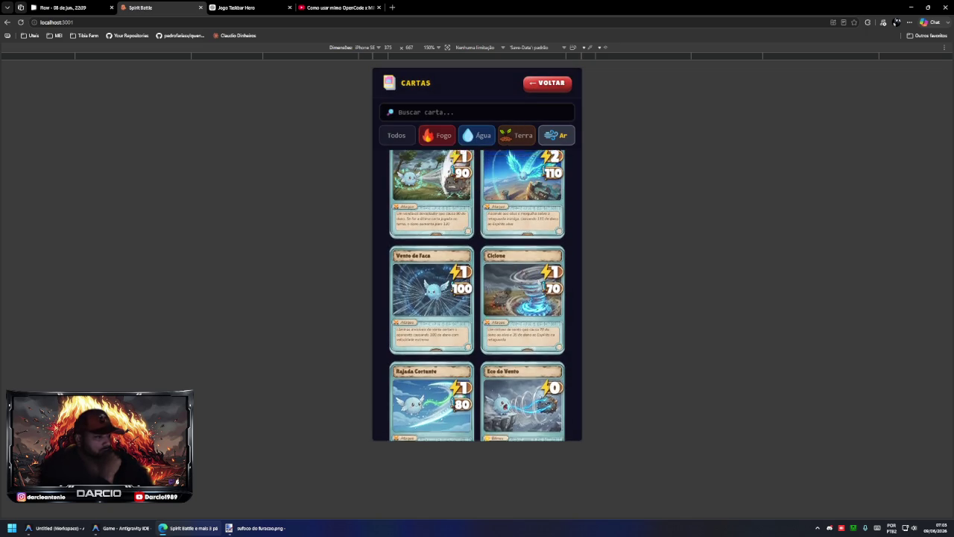
pyautogui.scroll(1, 507, 291)
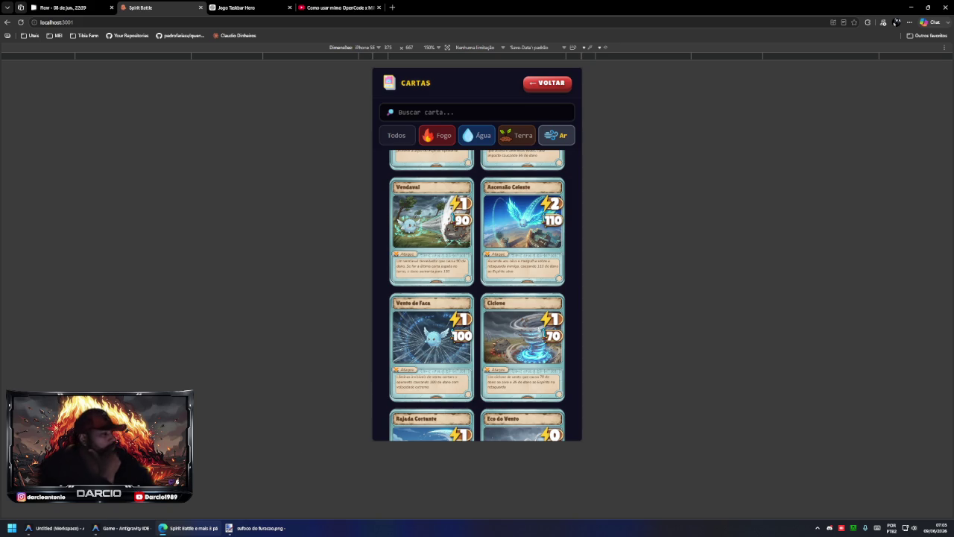
pyautogui.click(533, 222)
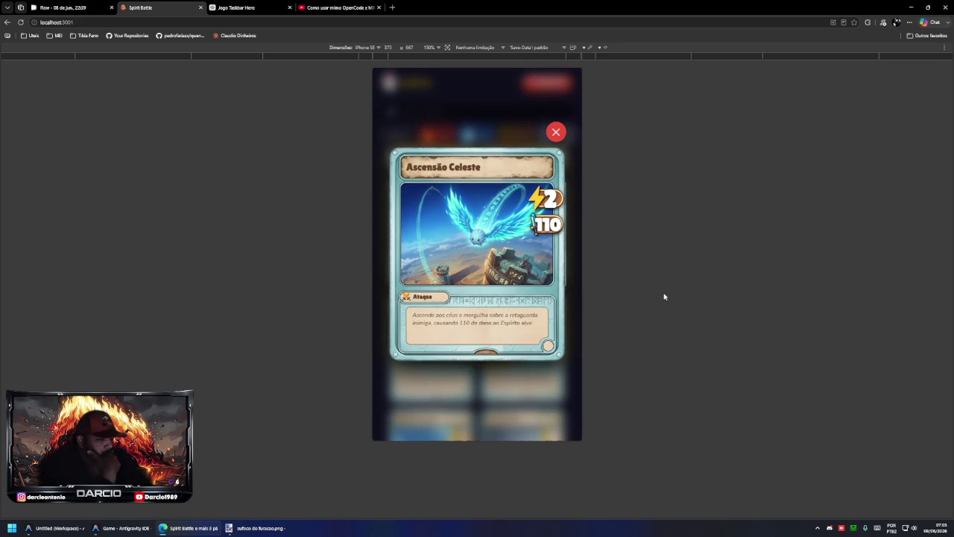
pyautogui.click(557, 132)
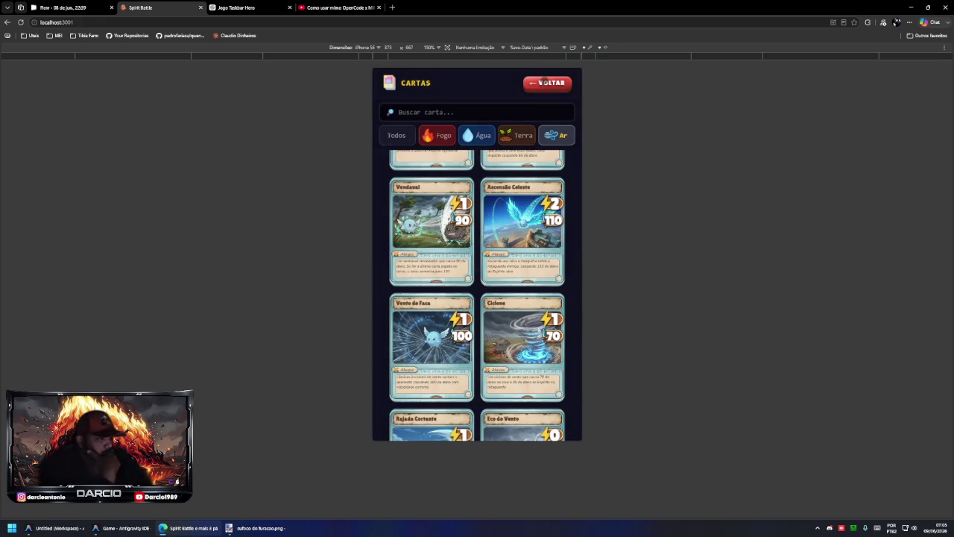
pyautogui.click(542, 82)
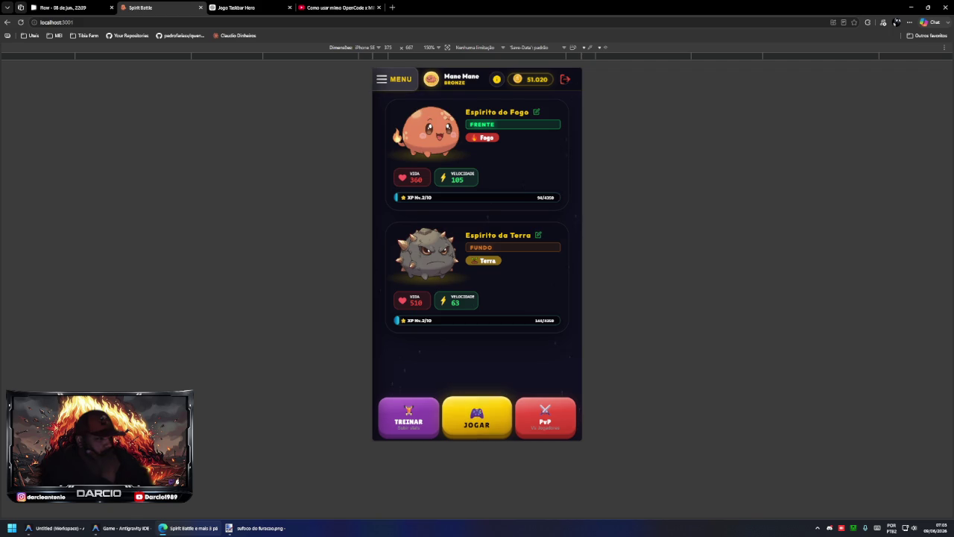
# - Via MENU > Espíritos, place Espírito da Terra in the FUNDO (back) slot
pyautogui.click(402, 79)
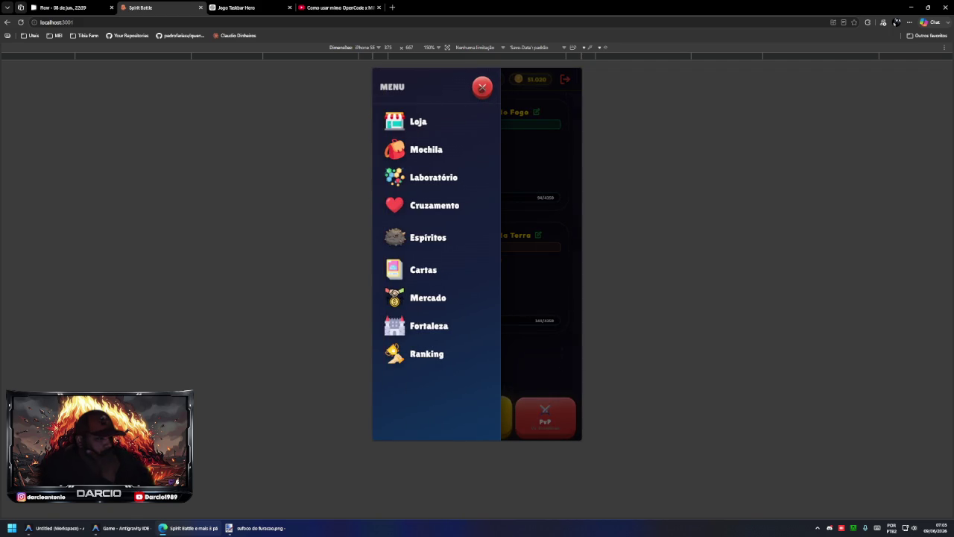
pyautogui.click(482, 87)
pyautogui.click(399, 79)
pyautogui.click(427, 233)
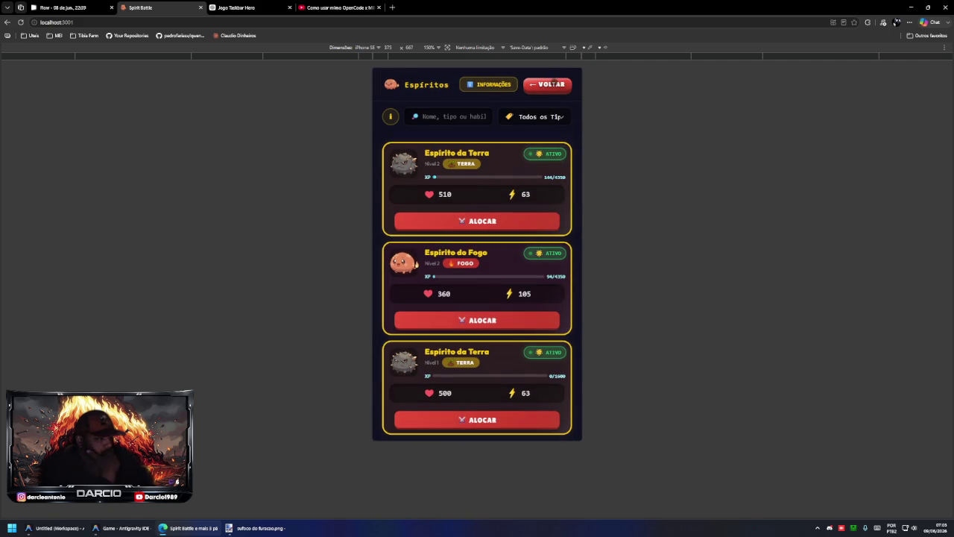
pyautogui.click(487, 219)
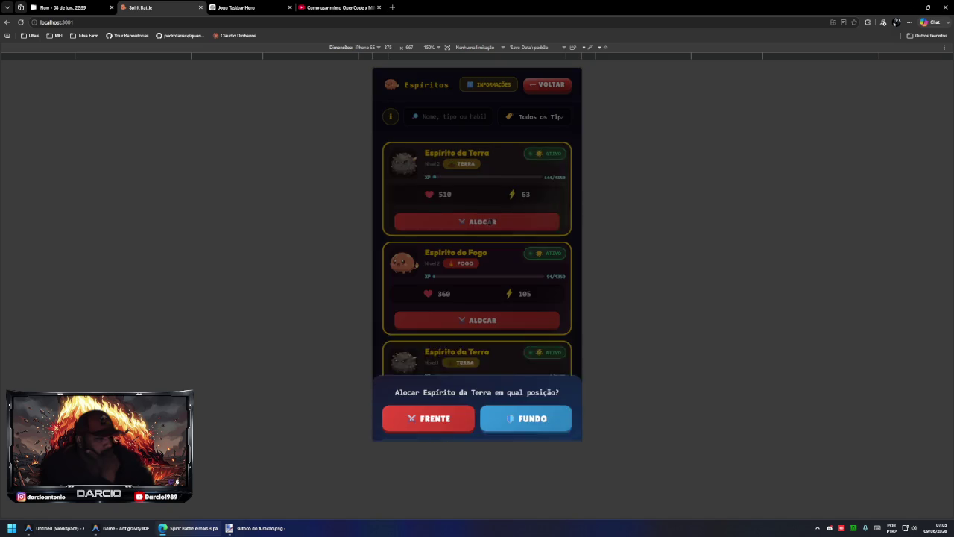
pyautogui.click(545, 393)
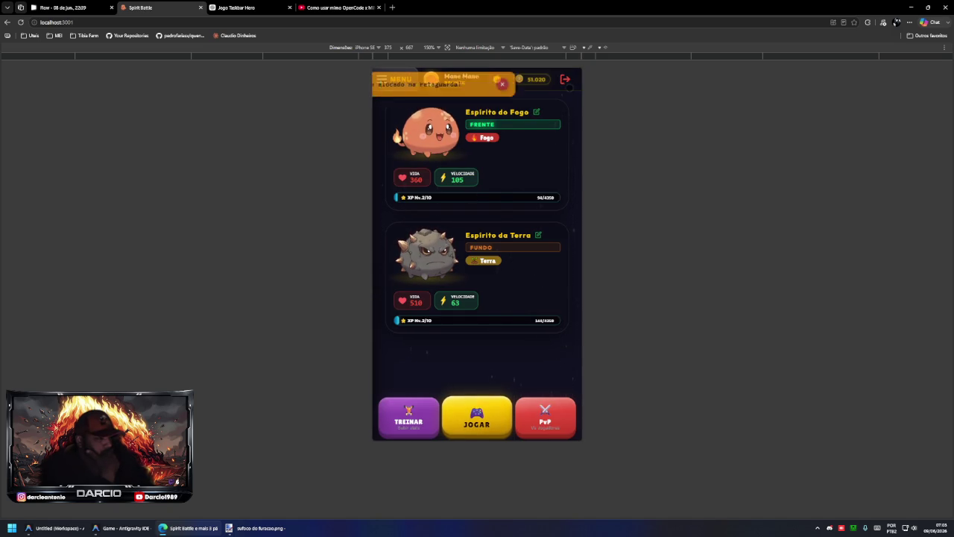
# - Move Espírito da Terra to FRENTE, then assign Espírito do Fogo to FRENTE
pyautogui.click(393, 79)
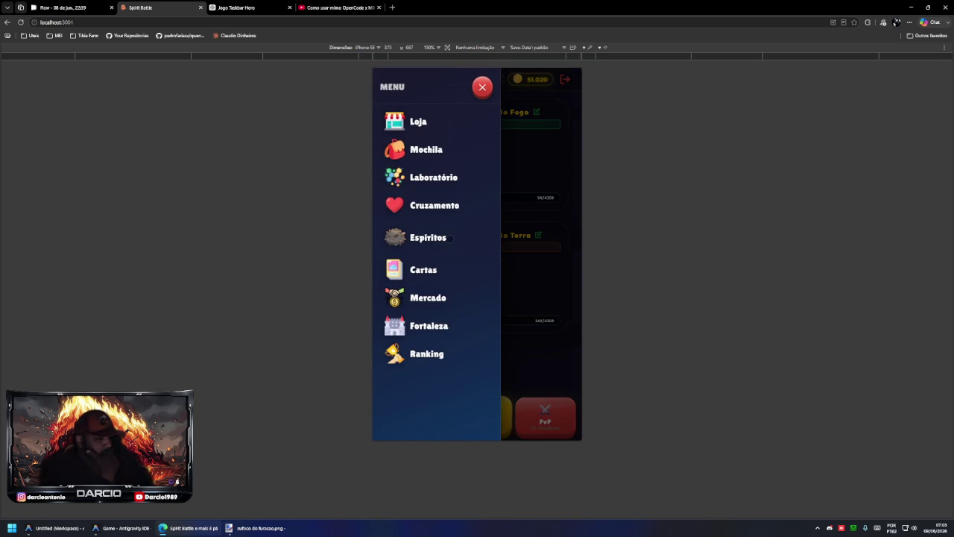
pyautogui.click(450, 238)
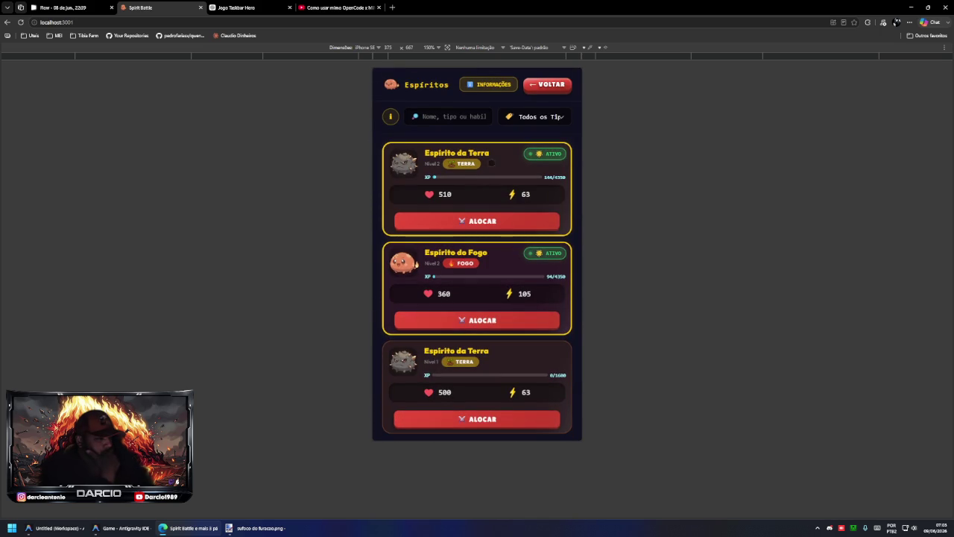
pyautogui.click(475, 220)
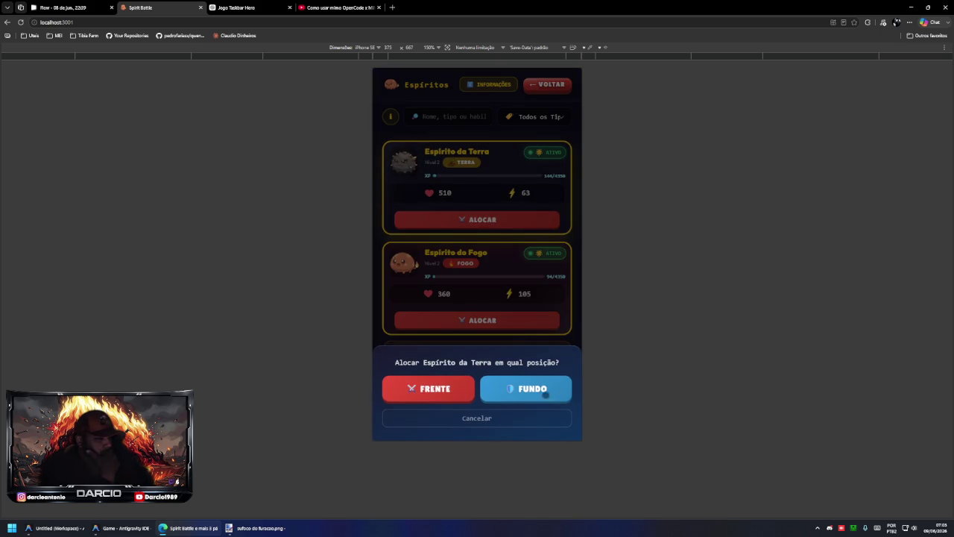
pyautogui.click(454, 390)
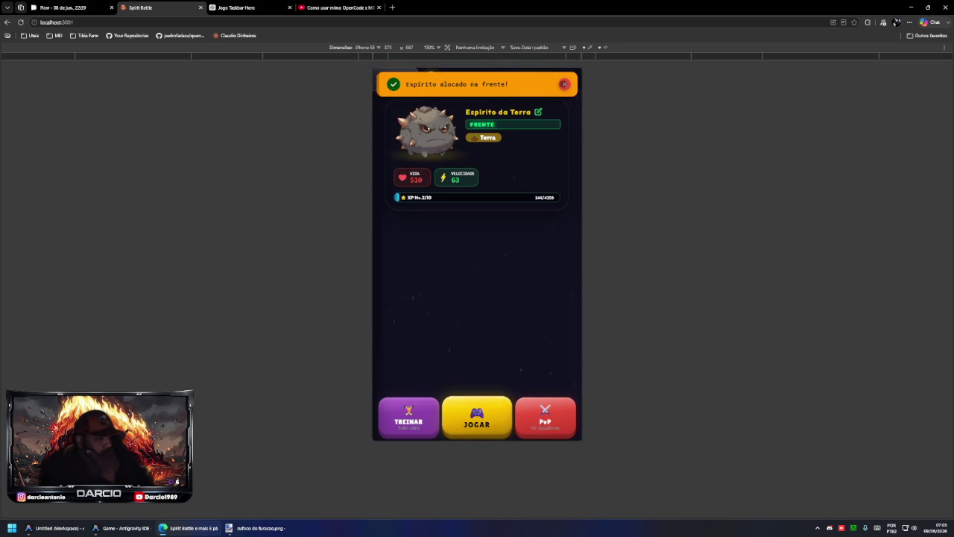
pyautogui.click(409, 88)
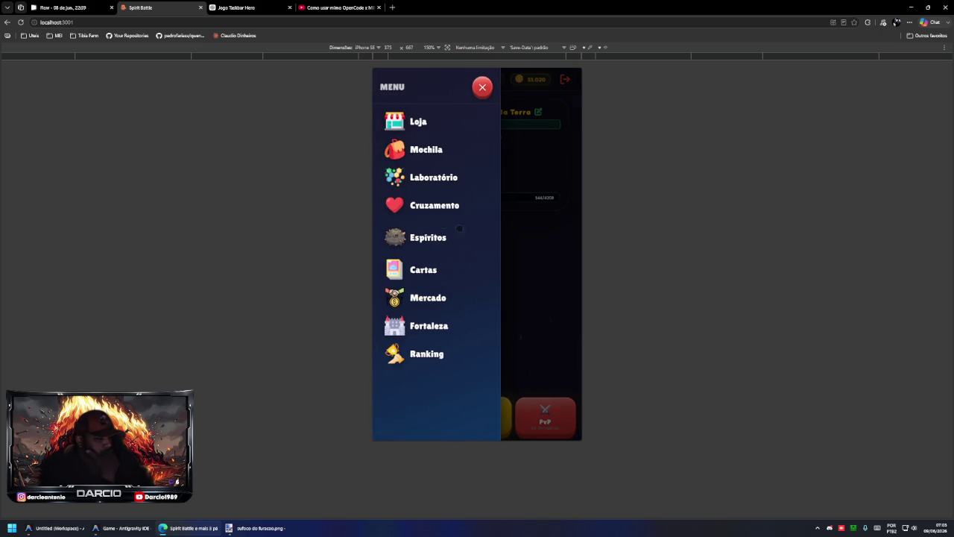
pyautogui.click(423, 238)
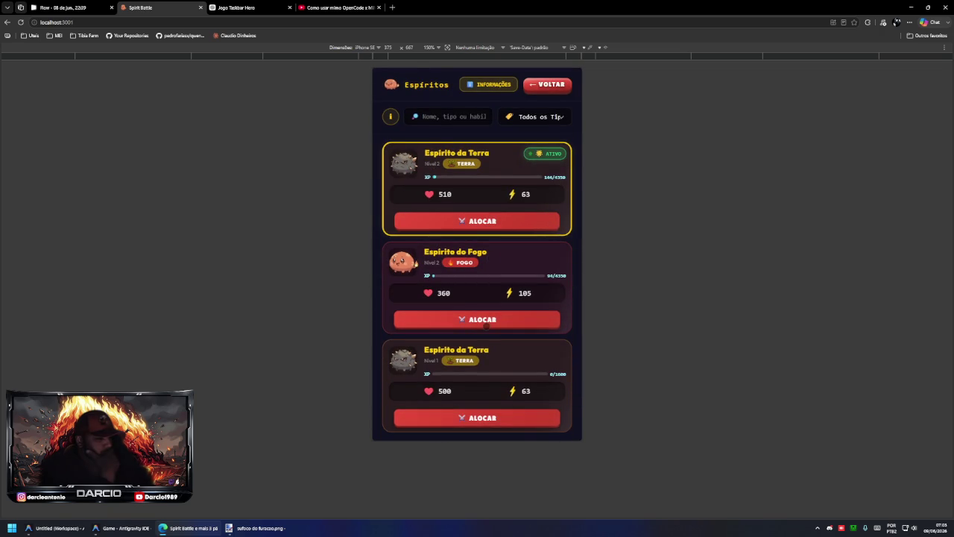
pyautogui.click(486, 326)
pyautogui.click(448, 386)
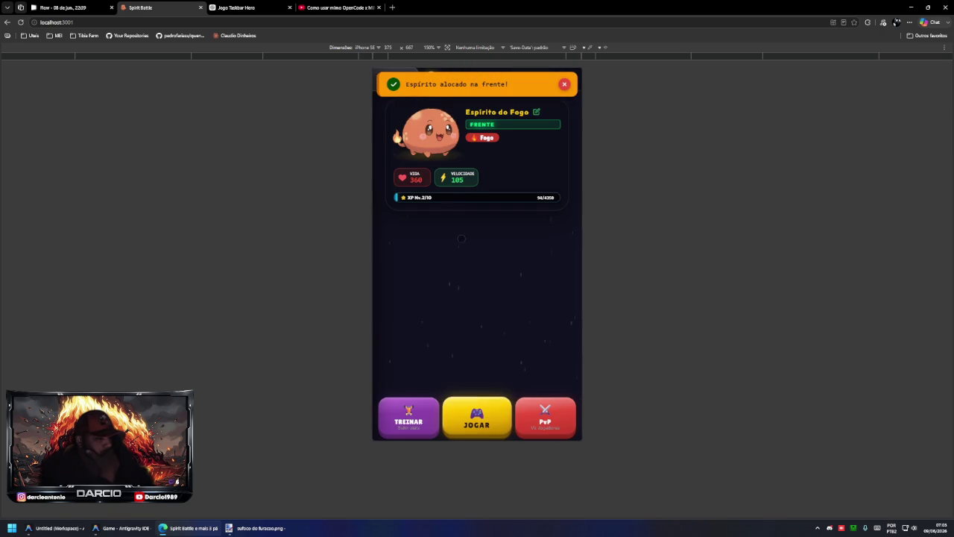
# - Set Terra Nv2 to FRENTE and Terra Nv1 to FUNDO, then press JOGAR
pyautogui.click(400, 73)
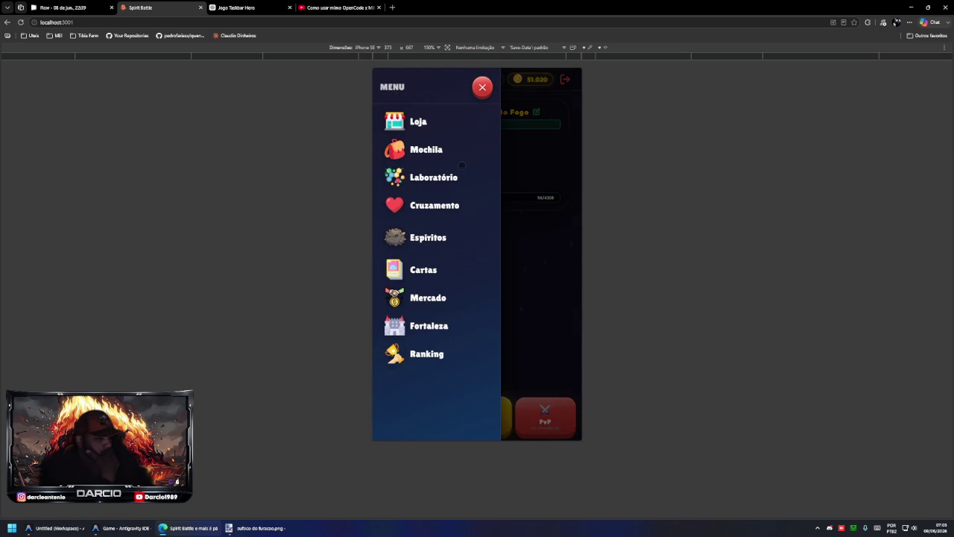
pyautogui.click(427, 249)
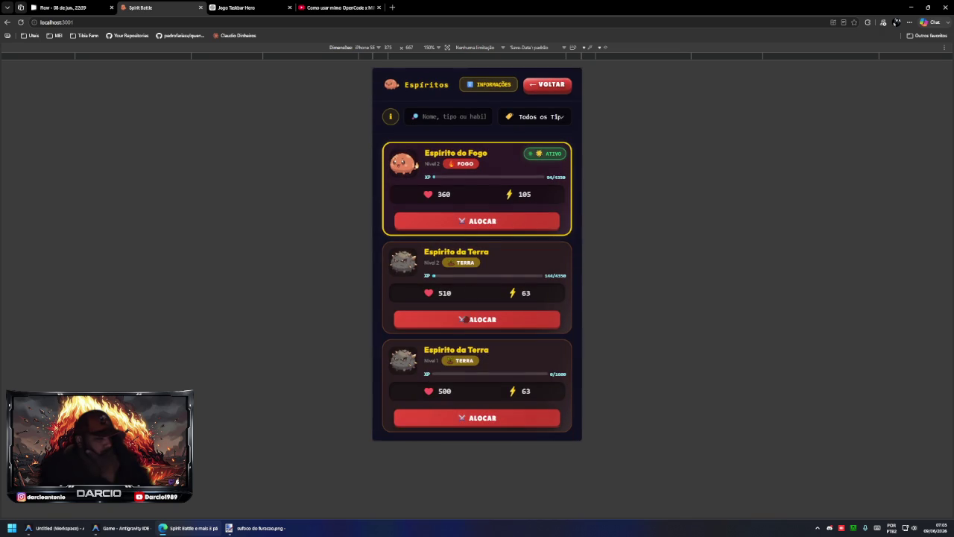
pyautogui.click(463, 319)
pyautogui.click(434, 387)
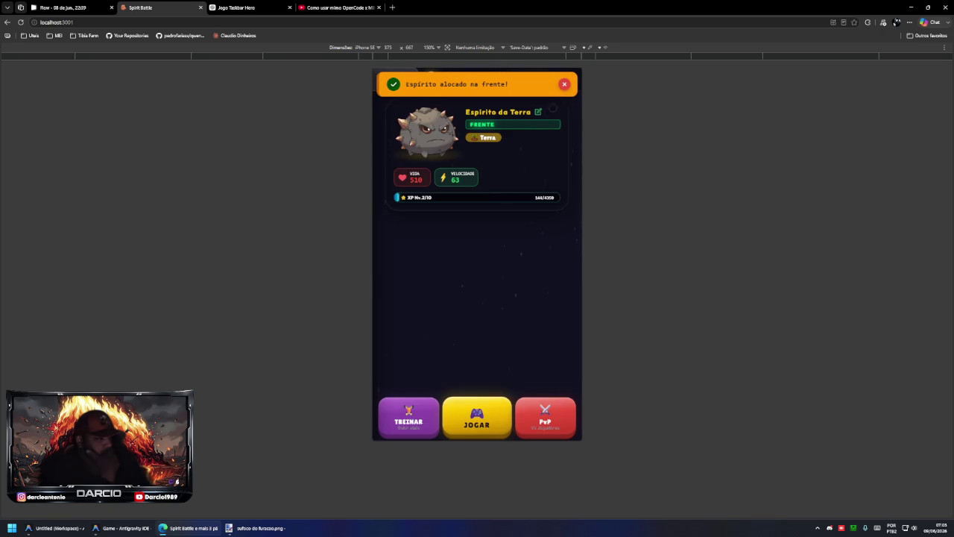
pyautogui.click(395, 78)
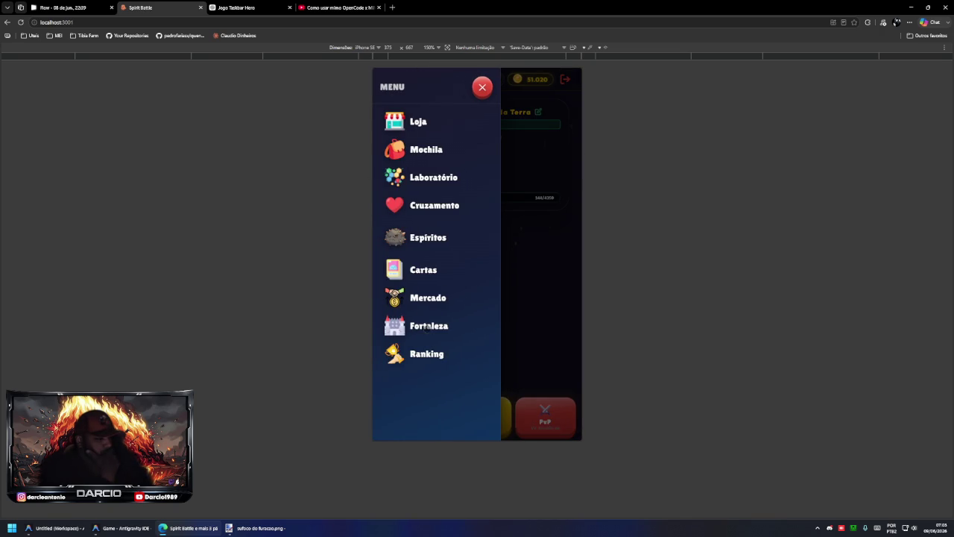
pyautogui.click(430, 237)
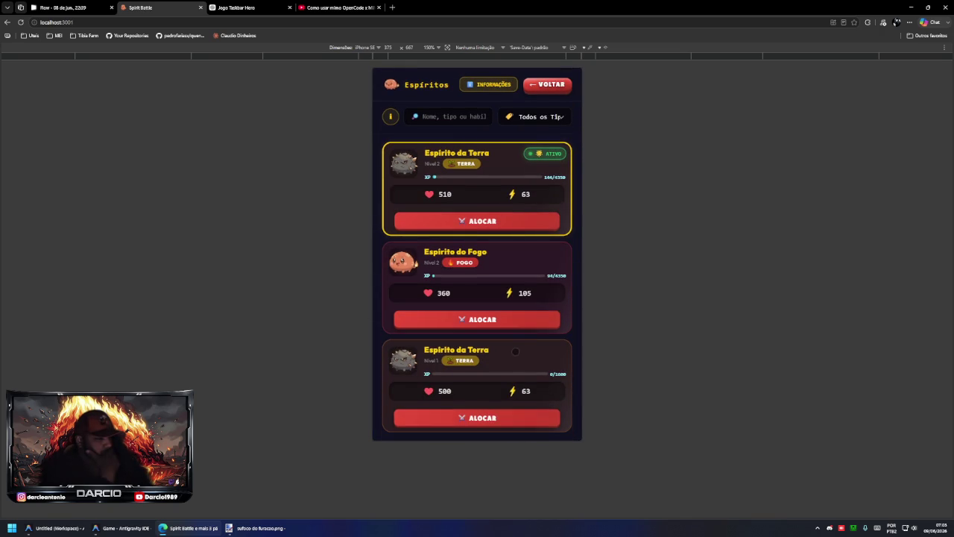
pyautogui.click(508, 417)
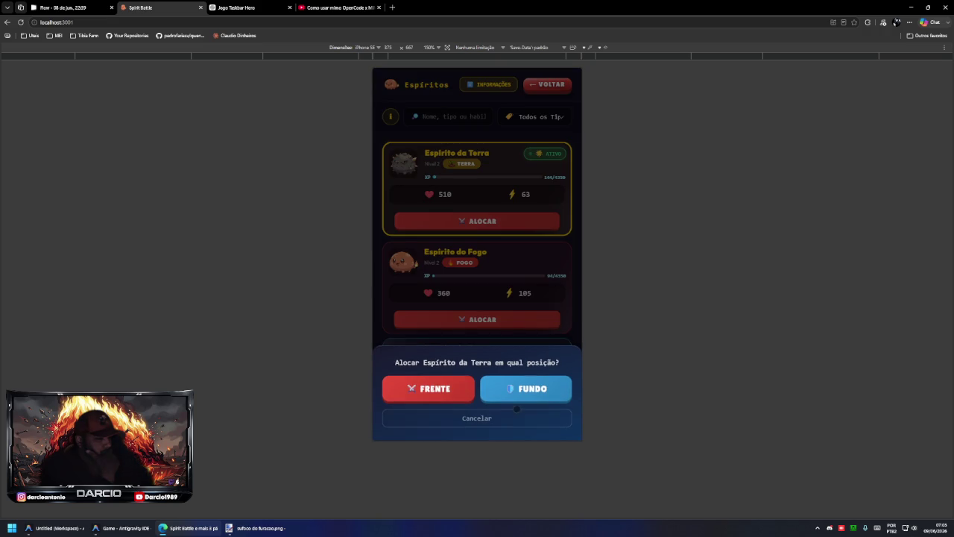
pyautogui.click(519, 389)
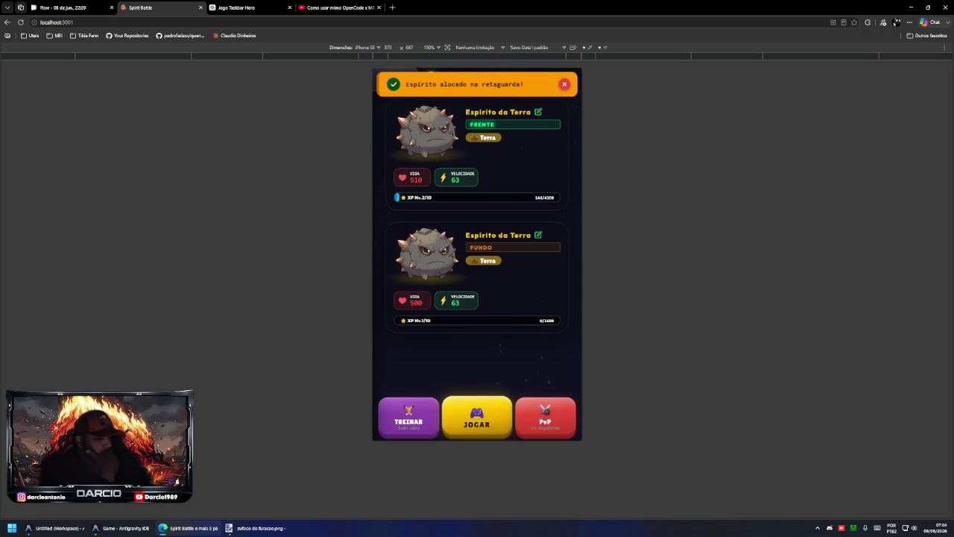
pyautogui.click(481, 414)
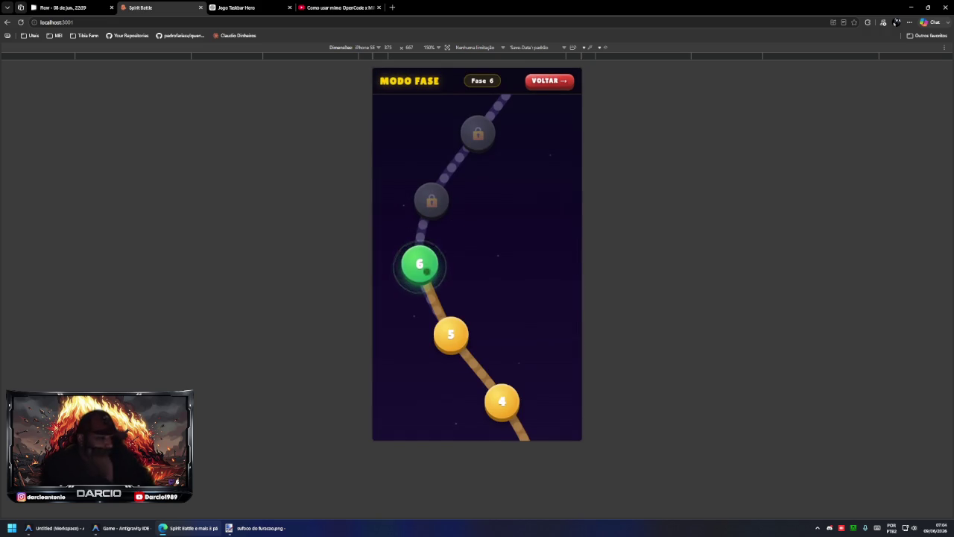
# - Launch the stage 6 battle and pick cards from the hand, including the 90 card
pyautogui.click(419, 265)
pyautogui.click(479, 275)
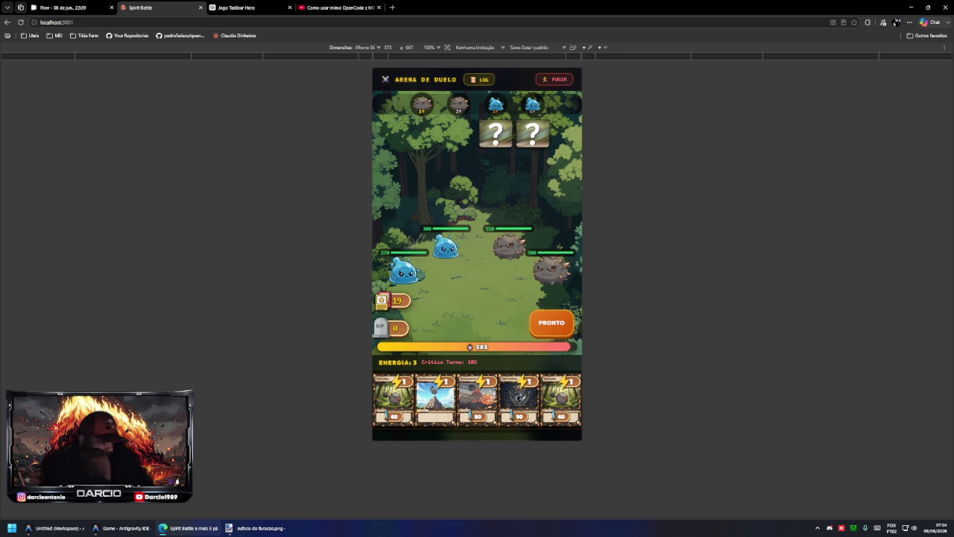
pyautogui.click(407, 395)
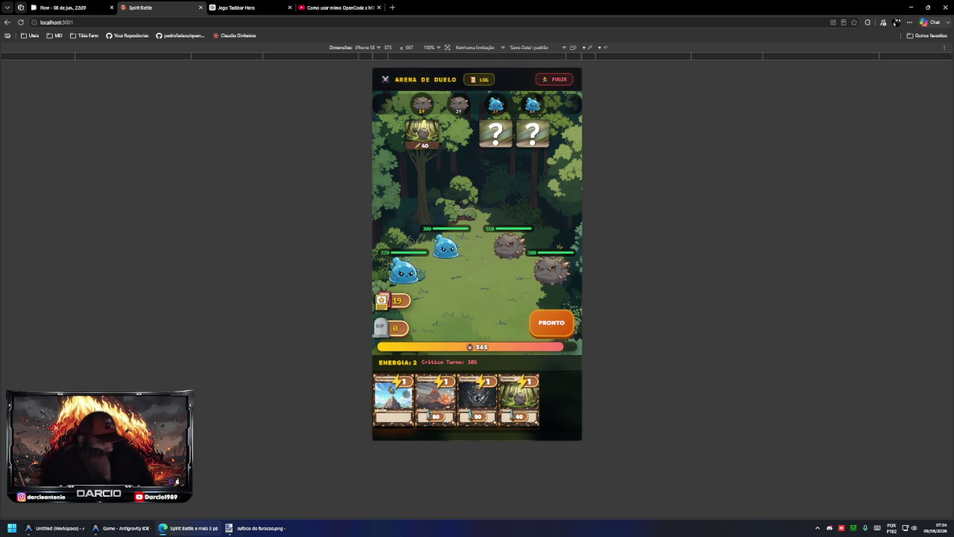
pyautogui.click(408, 395)
pyautogui.click(437, 400)
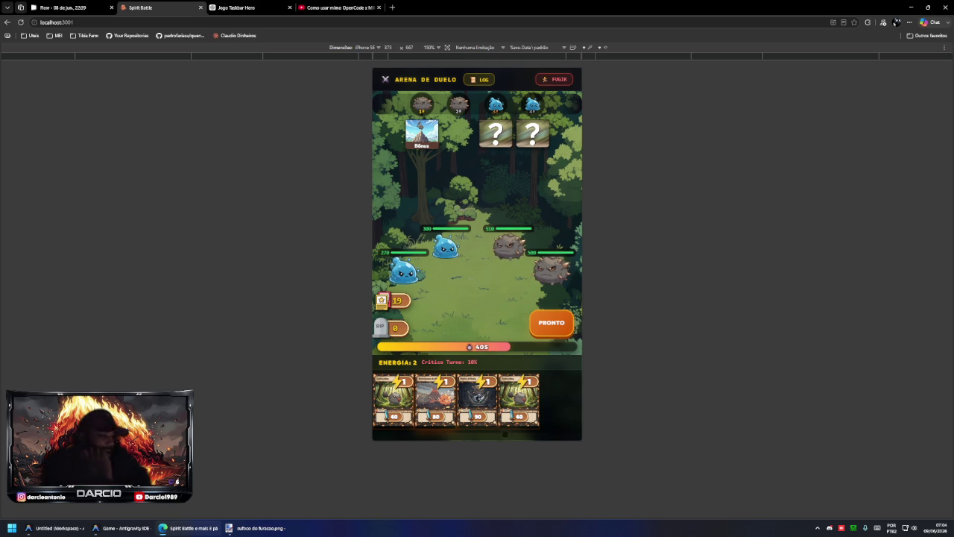
# - Play the 90-damage and volcano bonus cards, press PRONTO, and switch to Antigravity IDE
pyautogui.click(477, 398)
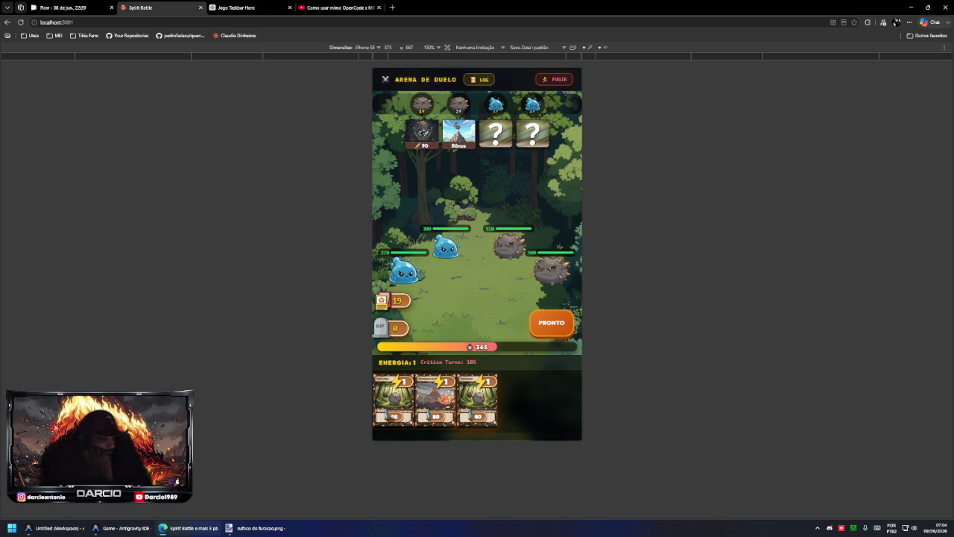
pyautogui.click(435, 399)
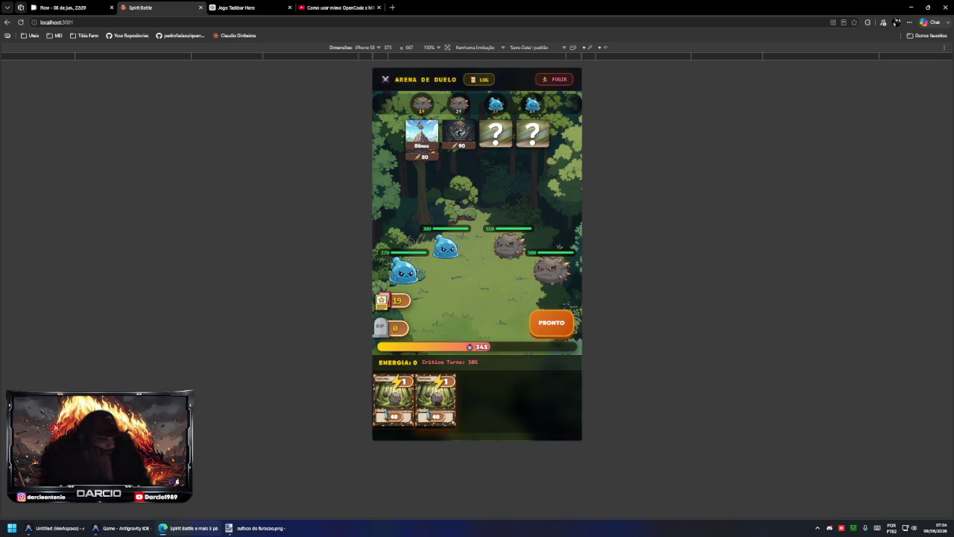
pyautogui.click(554, 320)
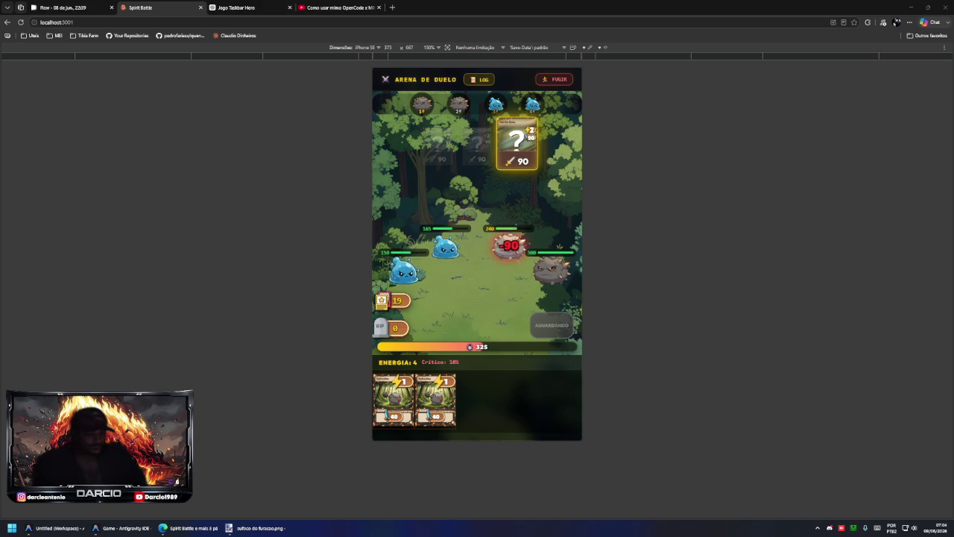
pyautogui.click(113, 531)
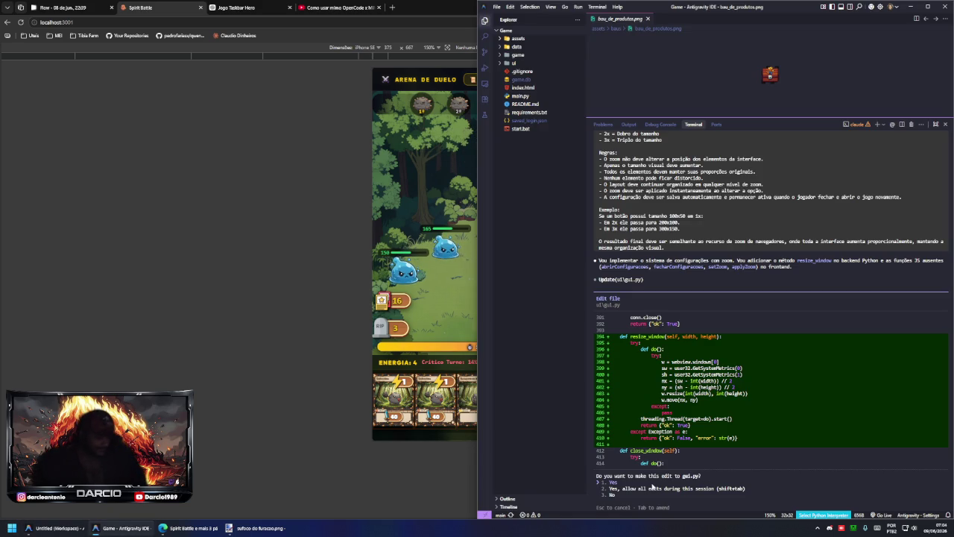
# - Allow Claude Code's resize_window edit to gui.py for the session and review the terminal output
pyautogui.hotkey('shift', 'Tab')
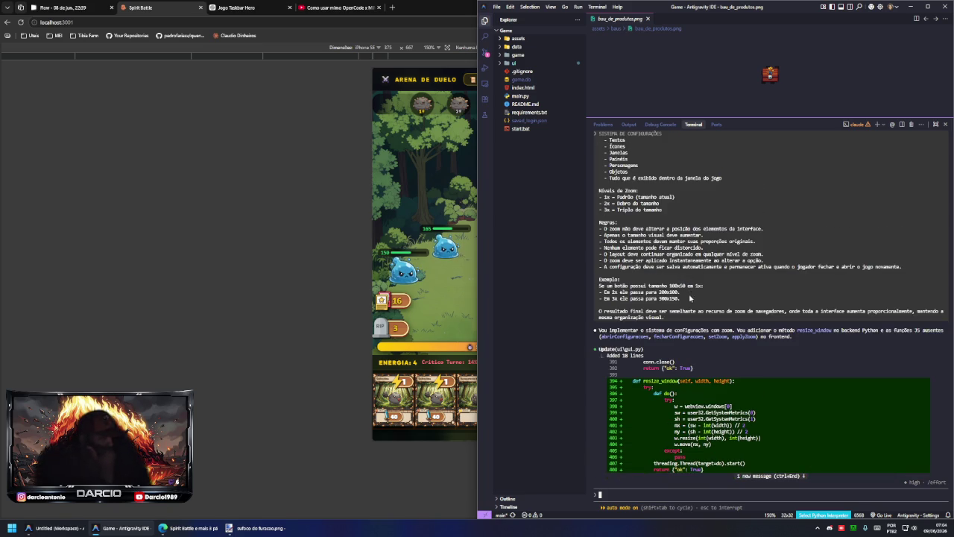
pyautogui.scroll(10, 690, 301)
pyautogui.scroll(-5, 691, 301)
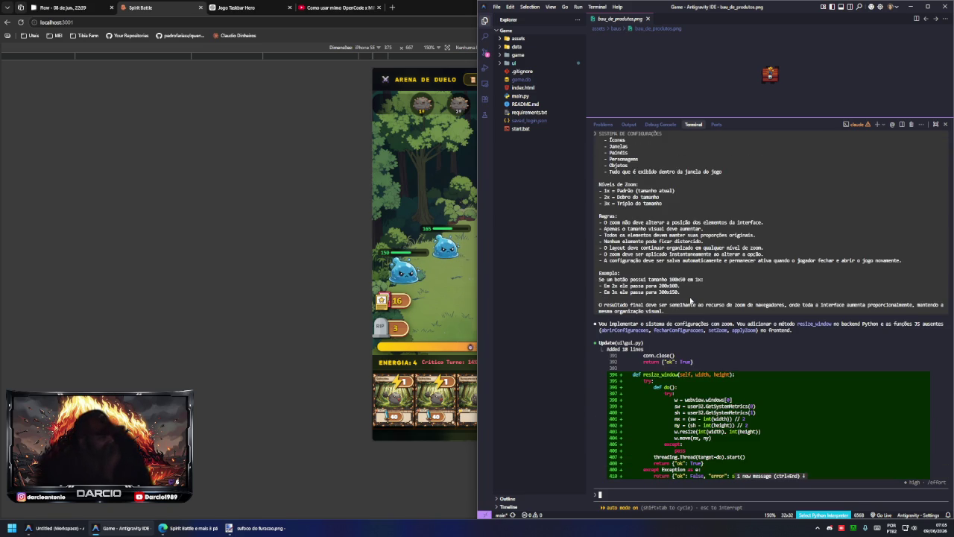
pyautogui.scroll(-5, 690, 301)
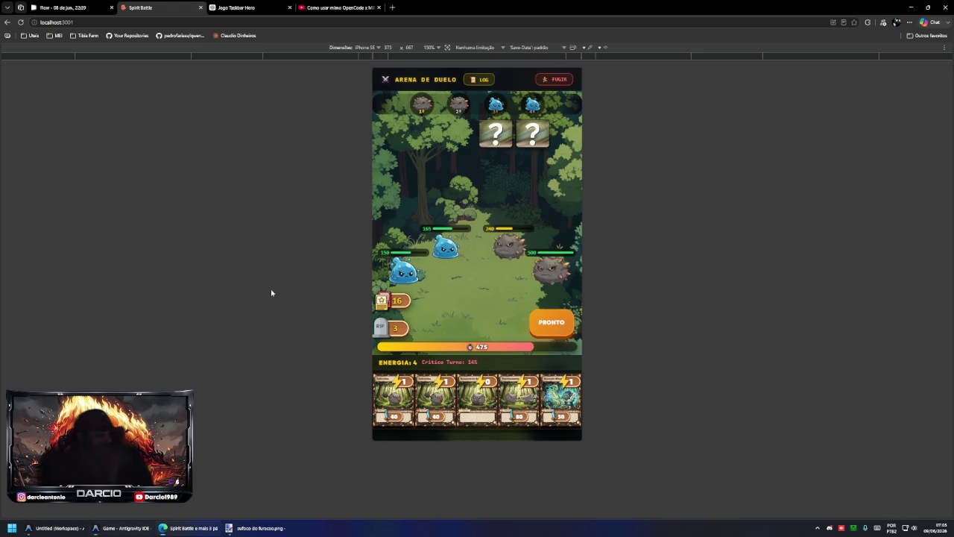
pyautogui.click(271, 291)
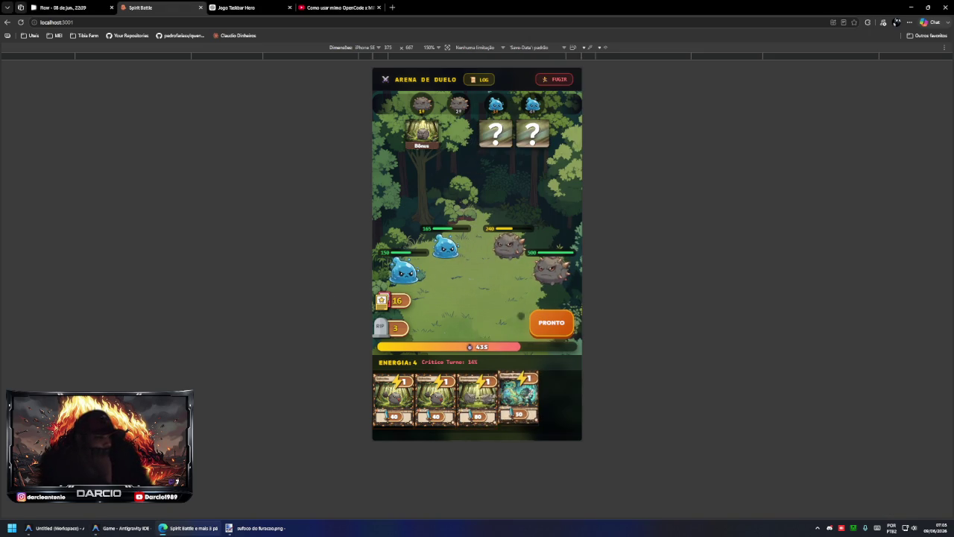
# - View Absorção Mineral's details, play it into the first slot, and press PRONTO
pyautogui.click(458, 132)
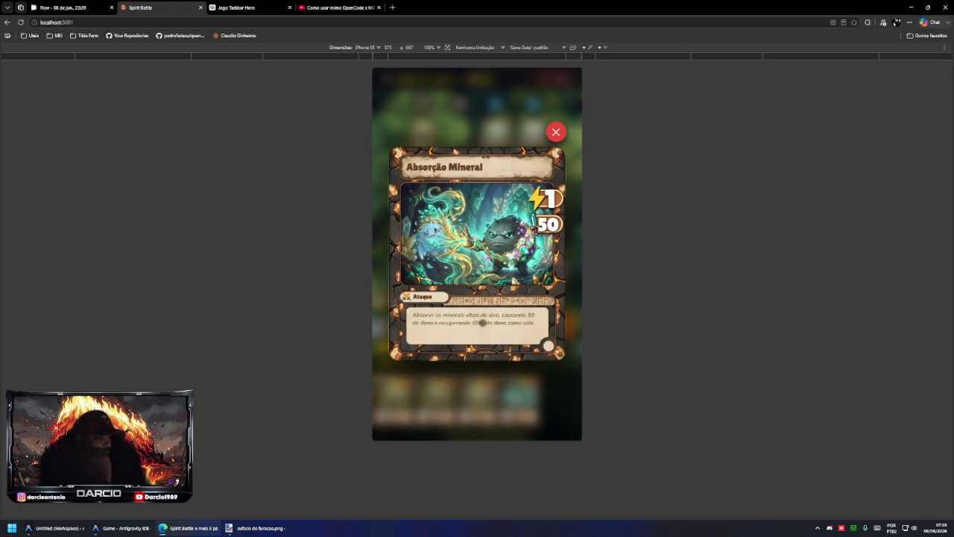
pyautogui.click(555, 132)
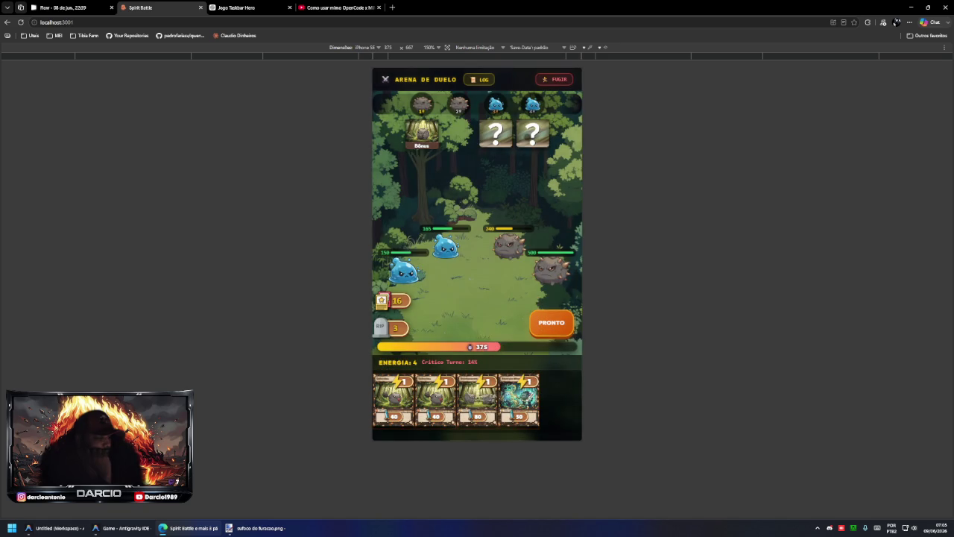
pyautogui.click(561, 400)
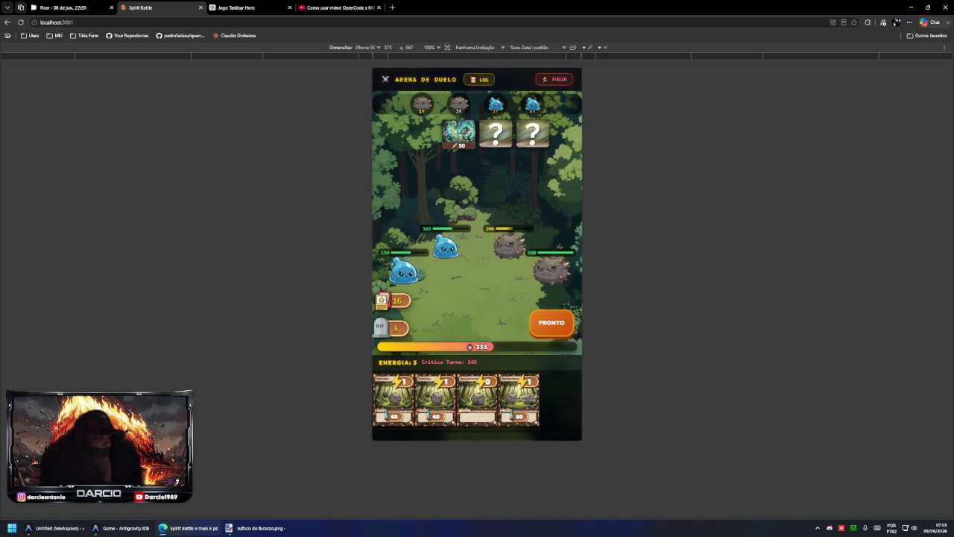
pyautogui.click(458, 132)
pyautogui.click(555, 132)
pyautogui.click(459, 132)
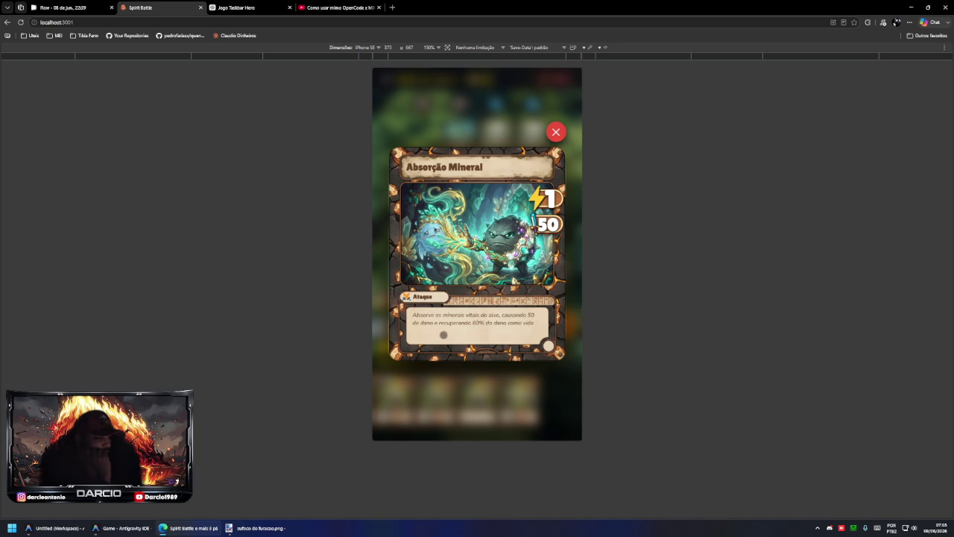
pyautogui.click(556, 131)
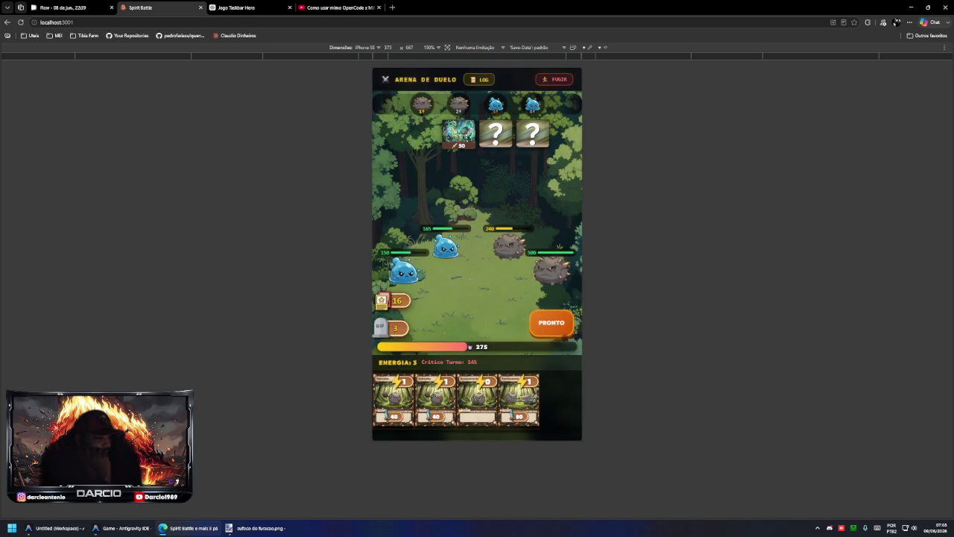
pyautogui.click(555, 326)
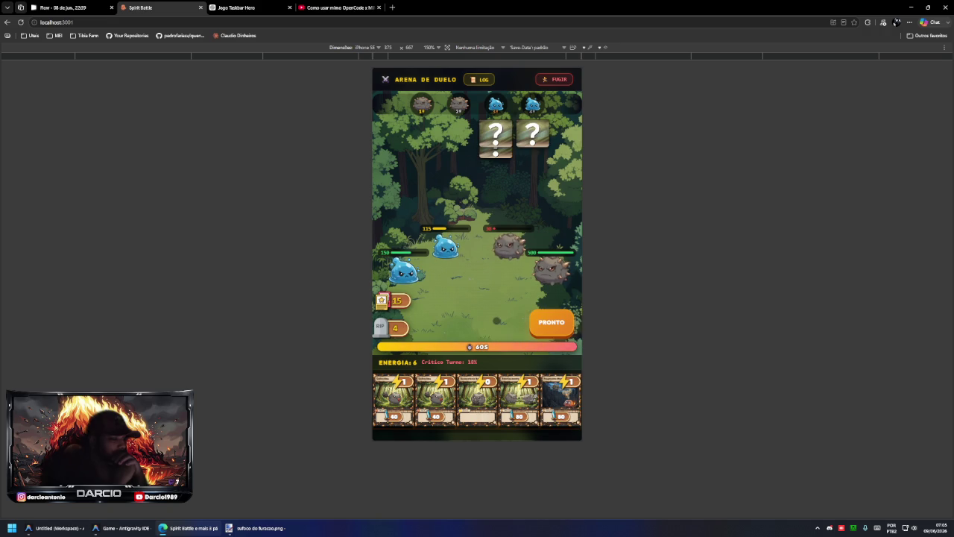
pyautogui.moveTo(561, 399); pyautogui.dragTo(540, 364)
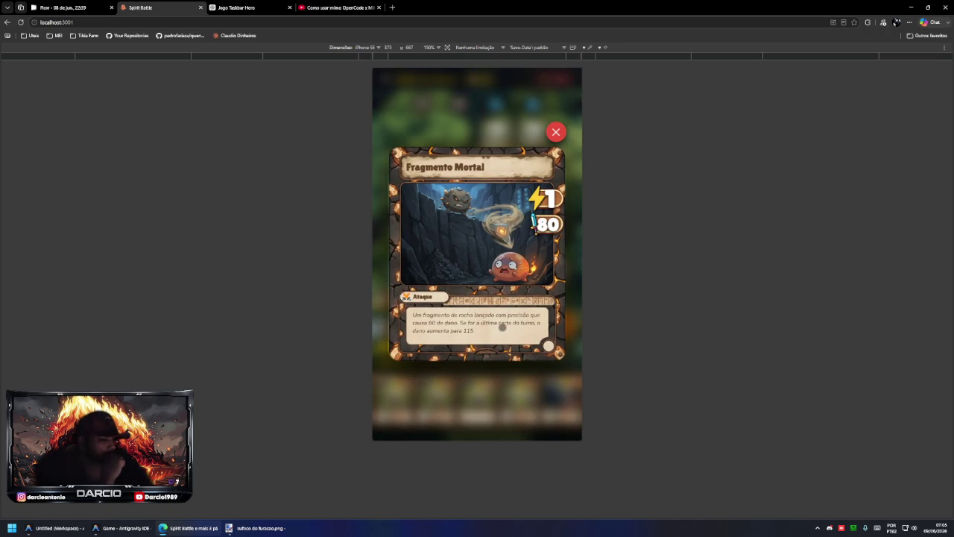
# - Open and close the Fragmento Mortal card's detail modal
pyautogui.click(556, 132)
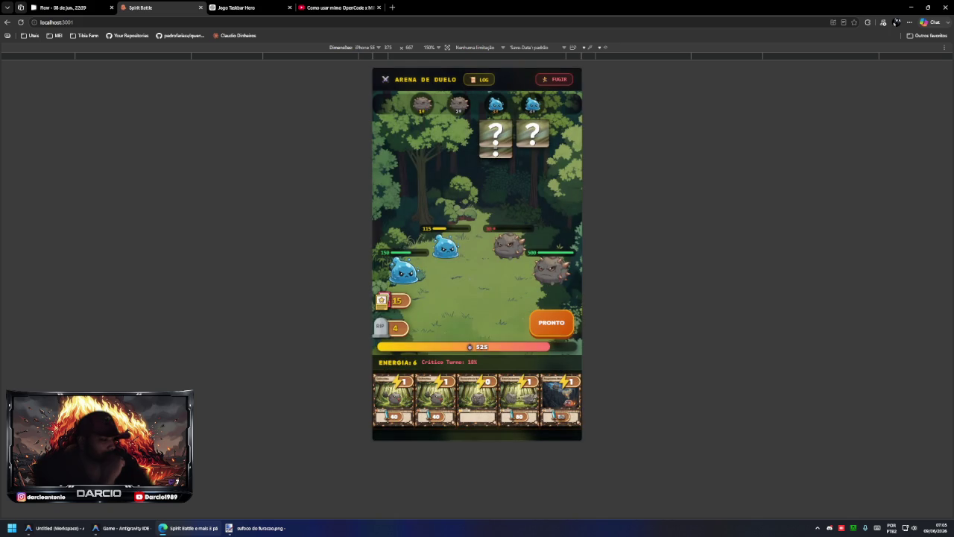
pyautogui.click(560, 403)
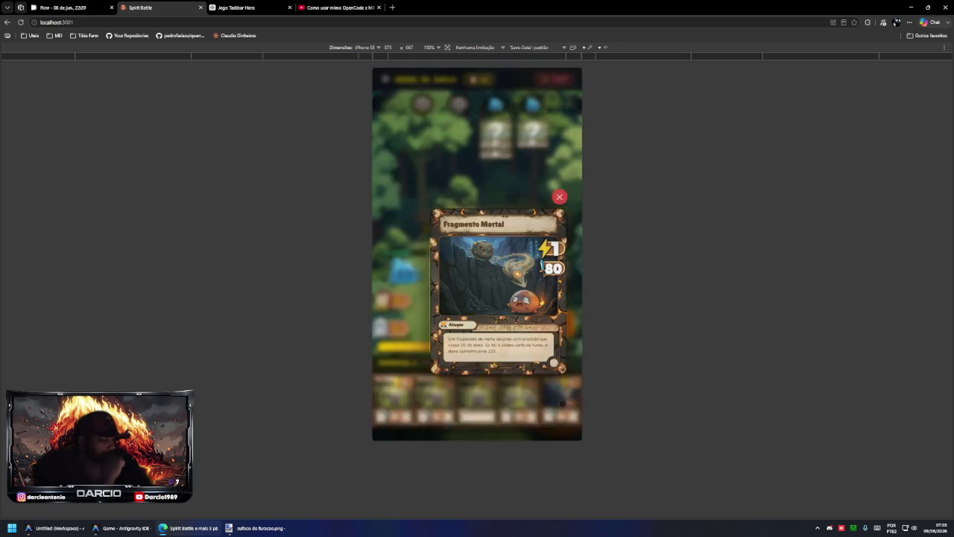
pyautogui.rightClick(561, 166)
pyautogui.click(498, 322)
pyautogui.click(556, 131)
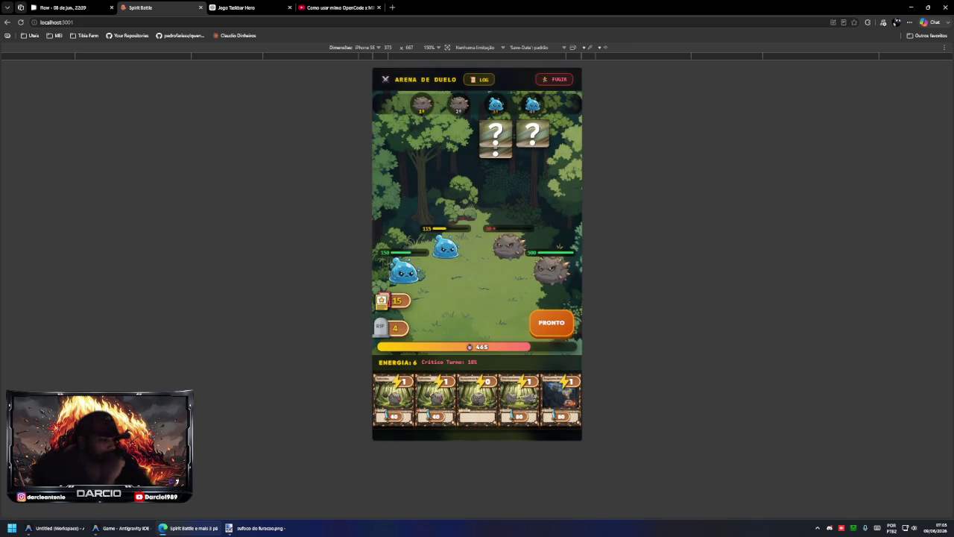
# - Play the hand into the first two slots, stacking the 40-value cards in the second, and press PRONTO
pyautogui.click(561, 403)
pyautogui.click(519, 399)
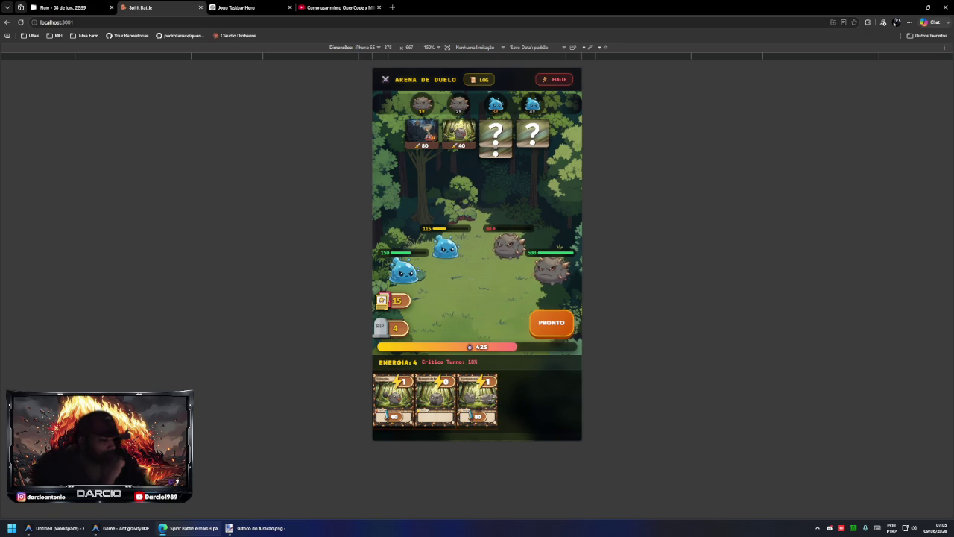
pyautogui.click(478, 409)
pyautogui.click(459, 138)
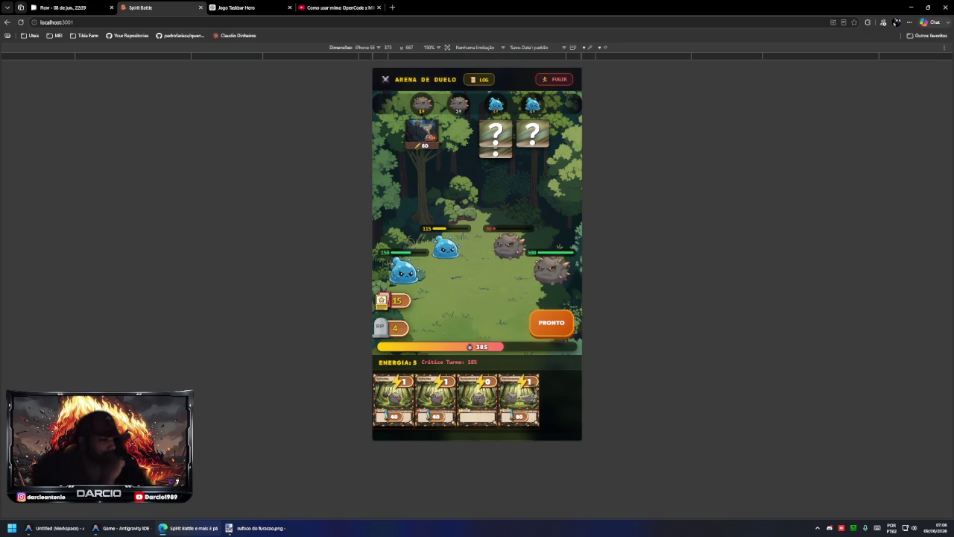
pyautogui.click(444, 397)
pyautogui.click(395, 399)
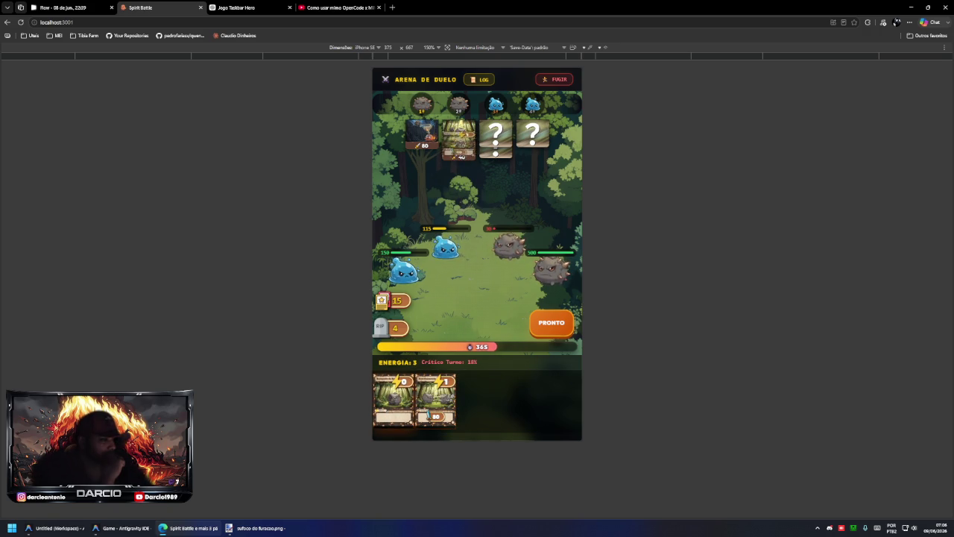
pyautogui.click(433, 393)
pyautogui.click(387, 395)
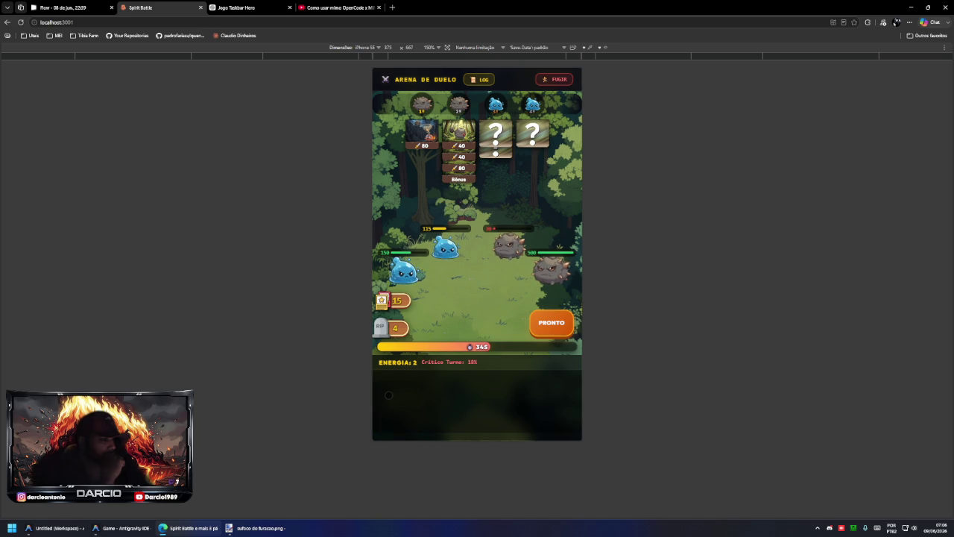
pyautogui.click(553, 323)
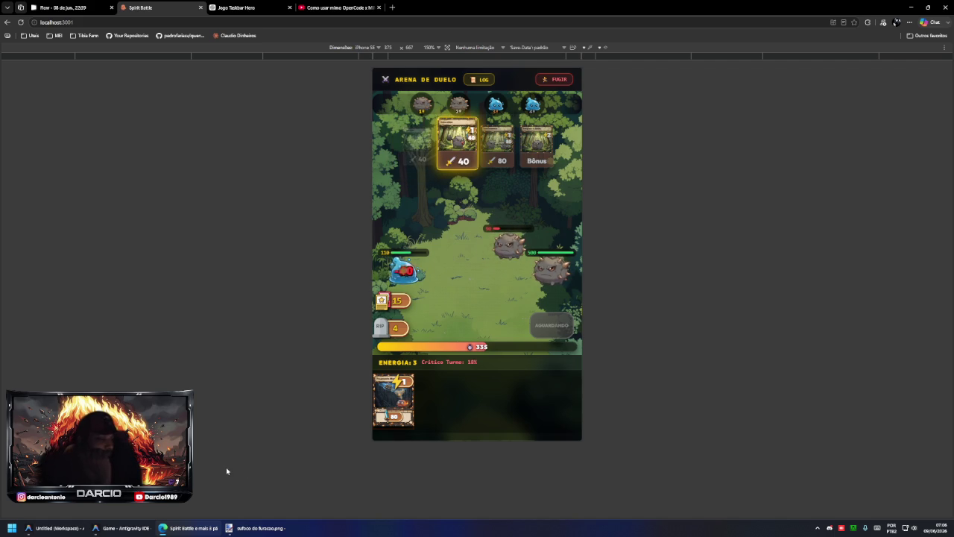
# - In Antigravity IDE, accept all the agent's changes to the enemy card prompts file
pyautogui.hotkey('alt', 'Tab')
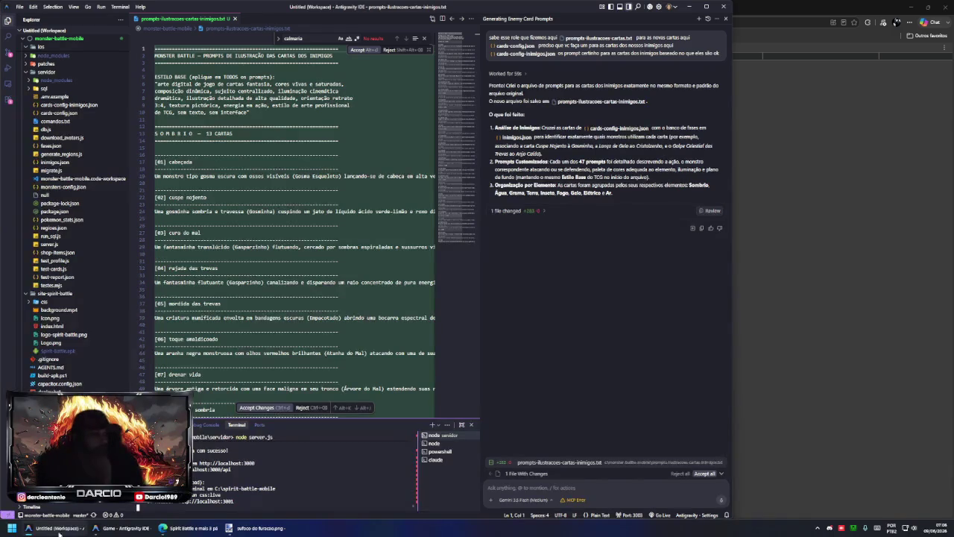
pyautogui.click(706, 474)
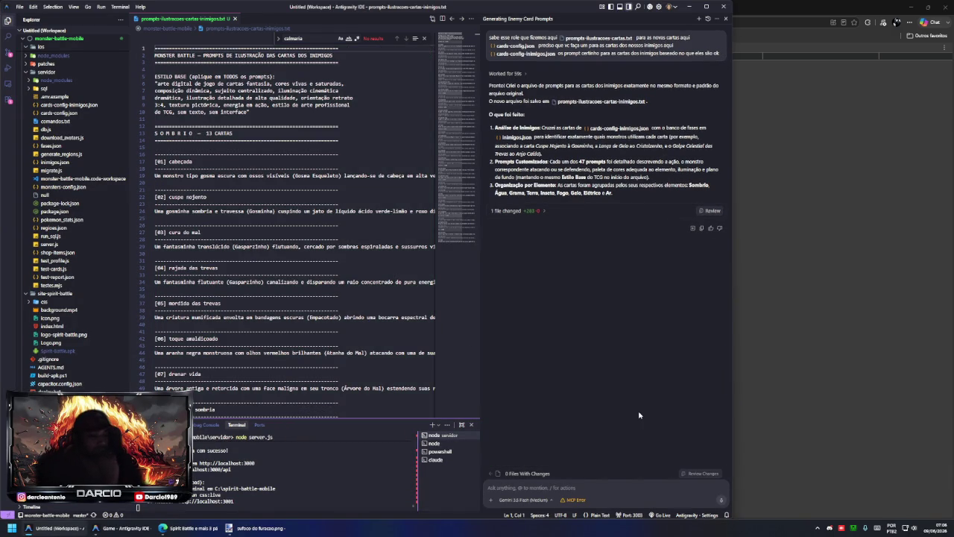
pyautogui.write('ad')
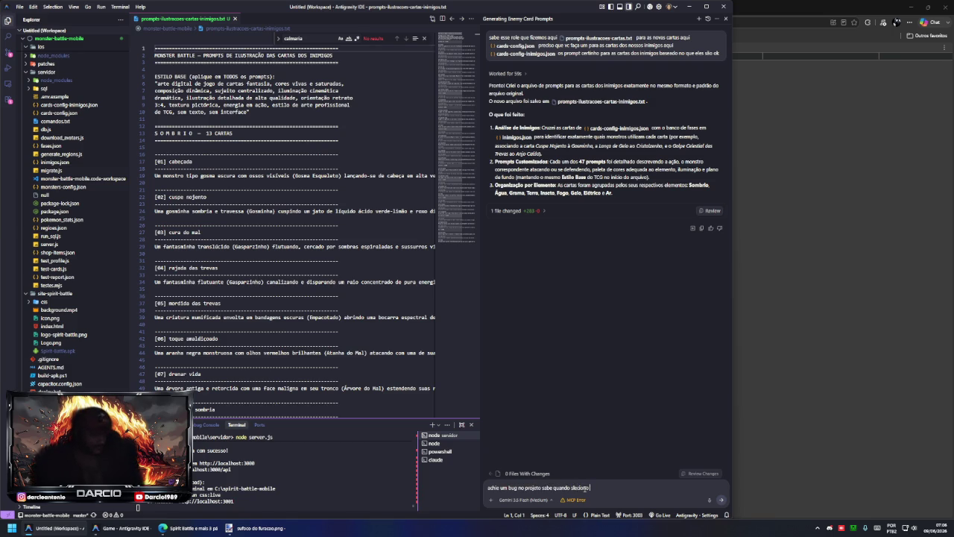
pyautogui.press('BackSpace')
pyautogui.press('BackSpace')
pyautogui.press('BackSpace')
pyautogui.press('BackSpace')
pyautogui.press('BackSpace')
pyautogui.press('BackSpace')
# - Create file BUGGGGGGGGGGGGG, write the note about selected cards staying removable, and save it
pyautogui.rightClick(64, 325)
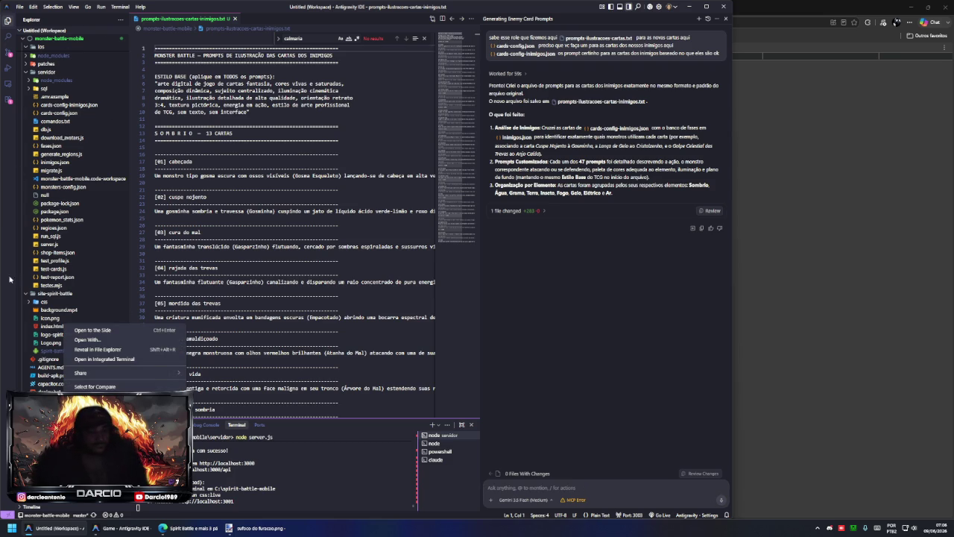
pyautogui.press('Escape')
pyautogui.click(94, 29)
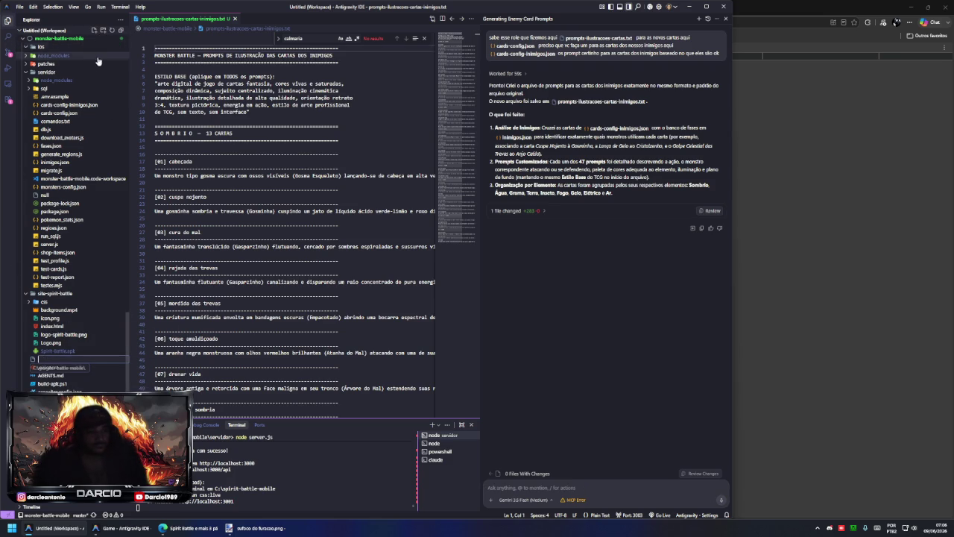
pyautogui.write('BUGG')
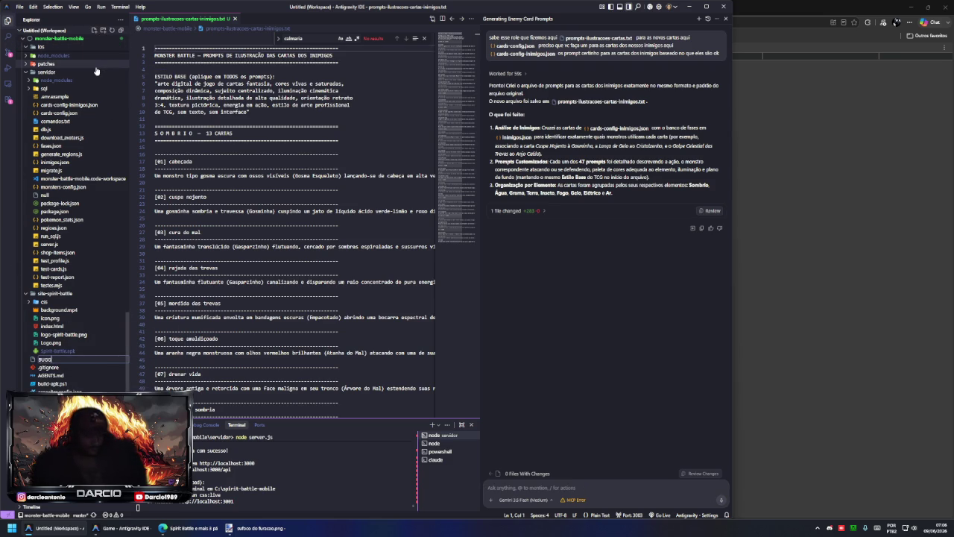
pyautogui.write('GGGGGGGGGGGGGGGGGGGGGGGGGGG')
pyautogui.press('Return')
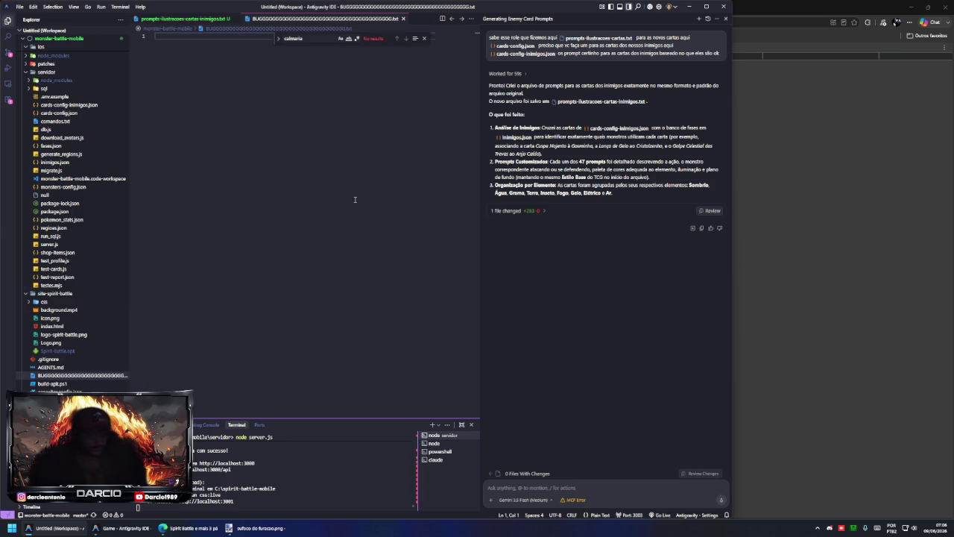
pyautogui.write('quando eu')
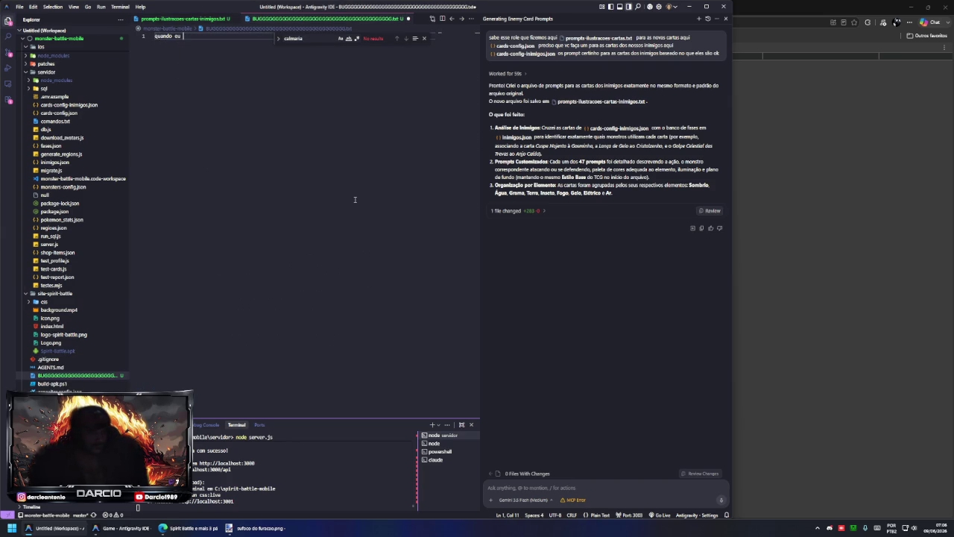
pyautogui.write('seleciono a carta')
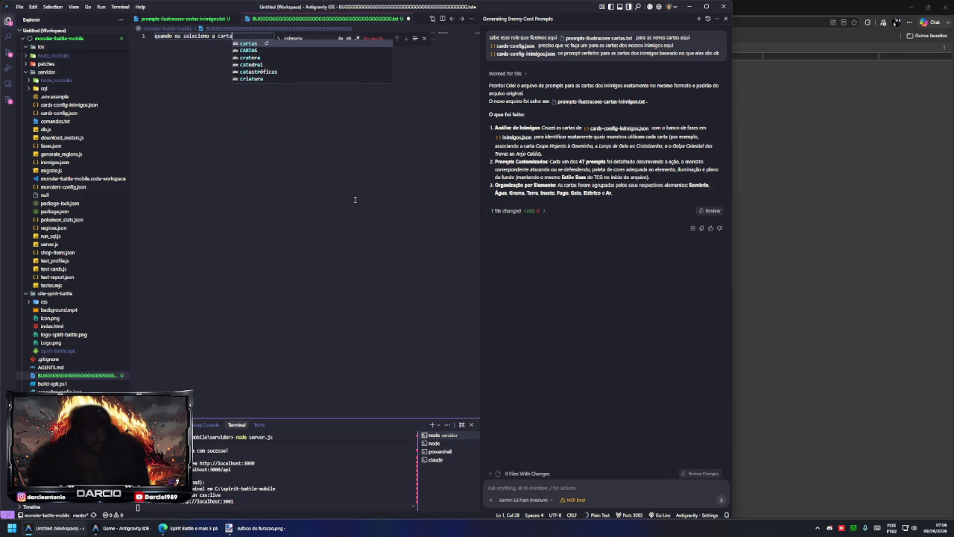
pyautogui.write(' e clico em provocar e ela continua selecionada mas o inimigo n carta da pilha e remover ela')
pyautogui.hotkey('ctrl', 's')
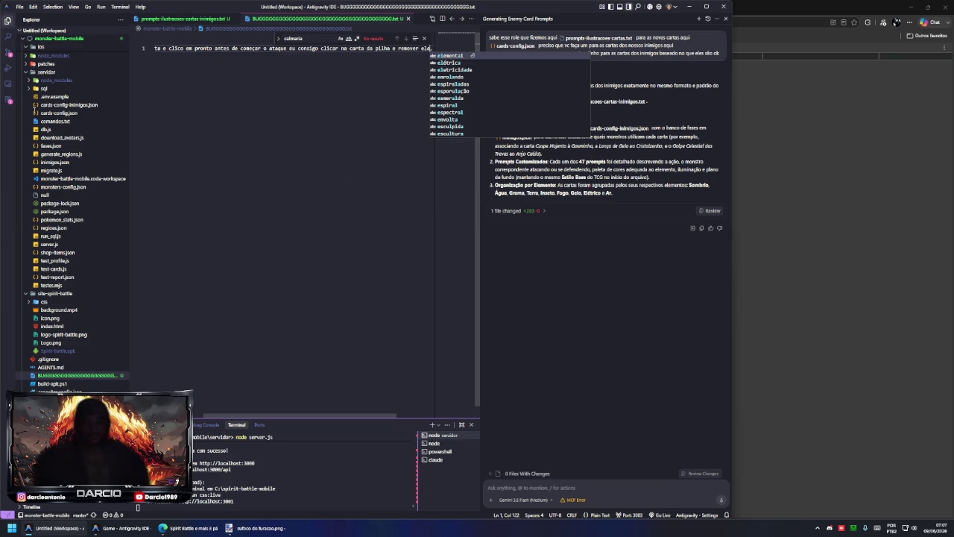
pyautogui.press('BackSpace')
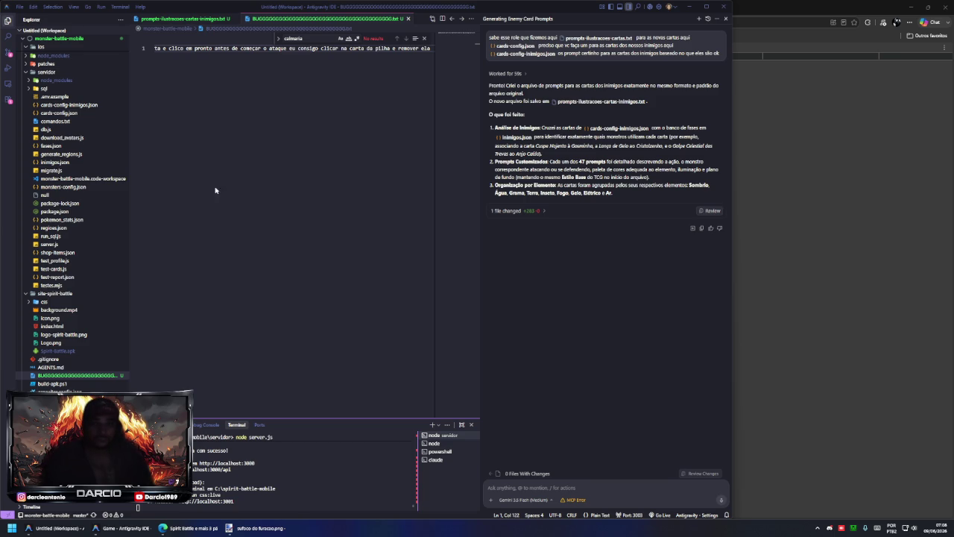
pyautogui.hotkey('ctrl', 'n')
# - Go to chatgpt.com maximized, paste the chat log, and send the request for a forceful reply
pyautogui.write('chatgpt')
pyautogui.press('Return')
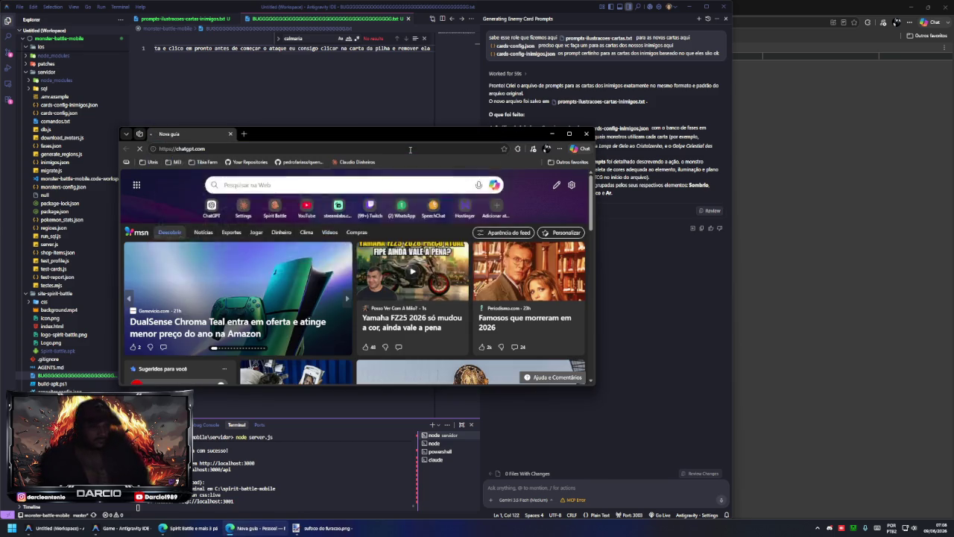
pyautogui.doubleClick(427, 135)
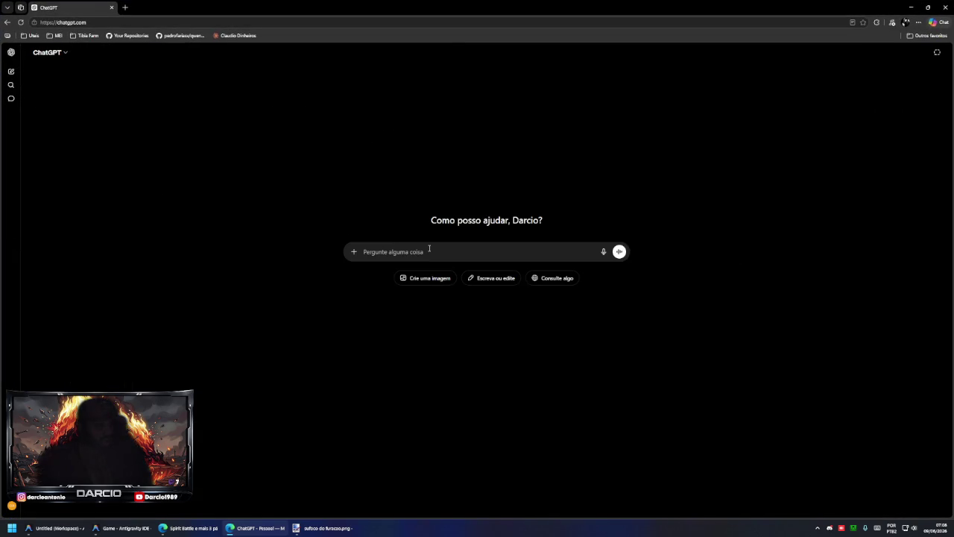
pyautogui.hotkey('ctrl', 'v')
pyautogui.hotkey('shift', 'Return')
pyautogui.hotkey('shift', 'Return')
pyautogui.write('aconteceu isso crie um texto foda que o cara vai ler e vai falar mano melhor eu para de mandar mensagem se nao vcou me ferrar')
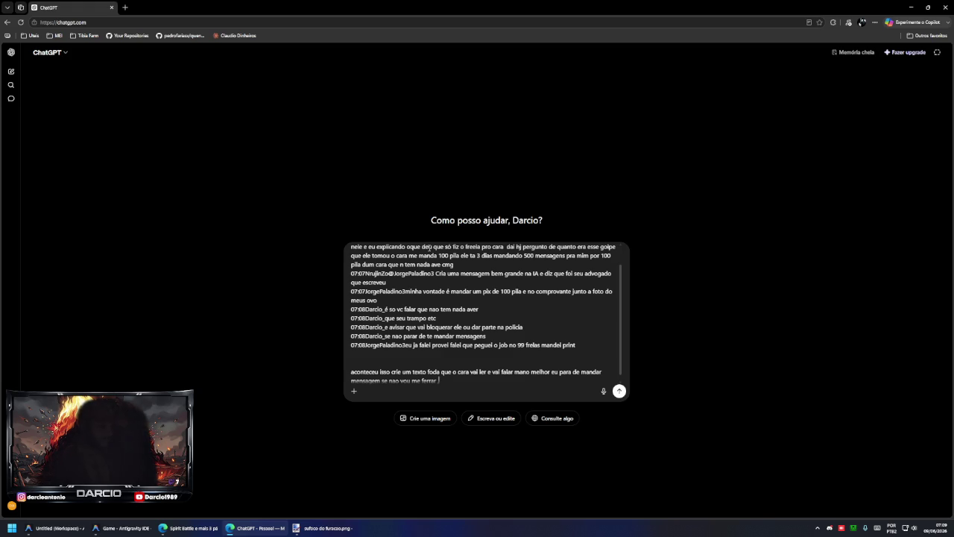
pyautogui.write('faz algo de advogado sei la algo foda mesmo sitando leis e ')
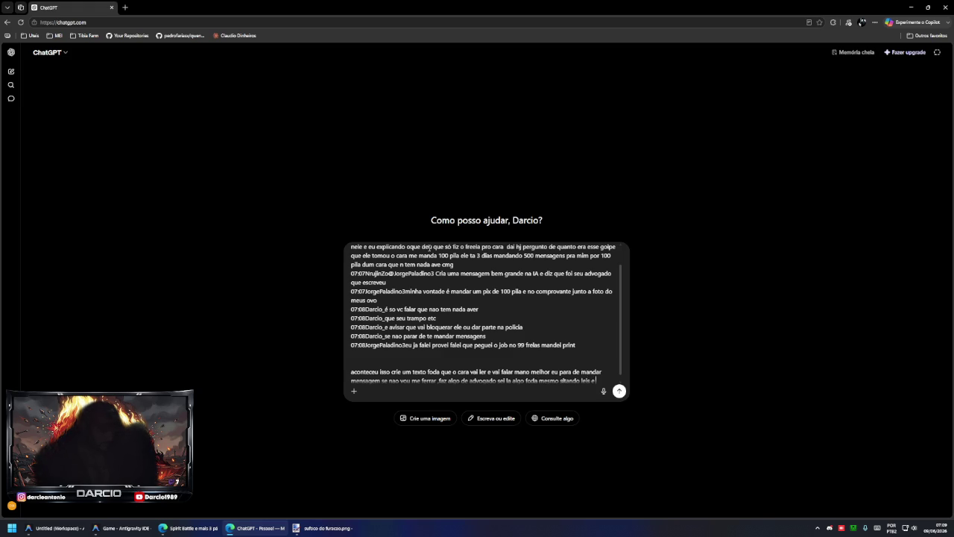
pyautogui.write('mais')
pyautogui.press('Return')
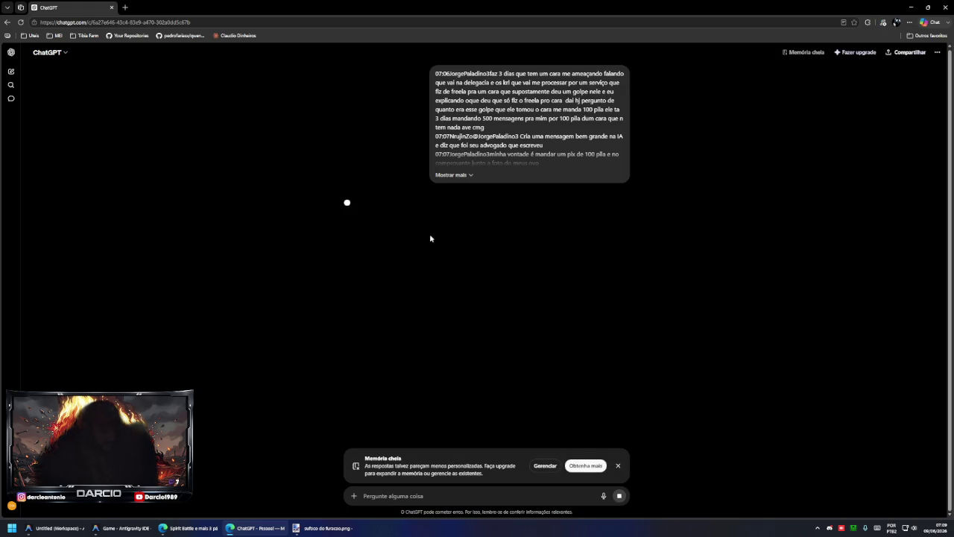
# - Dismiss the memory-full banner and copy ChatGPT's firm, formal no-contact message
pyautogui.click(618, 466)
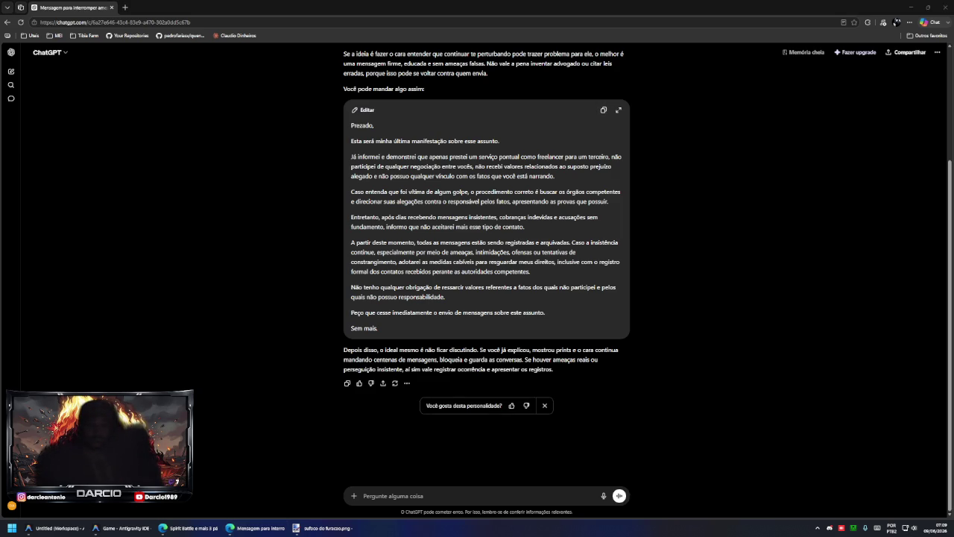
pyautogui.click(604, 109)
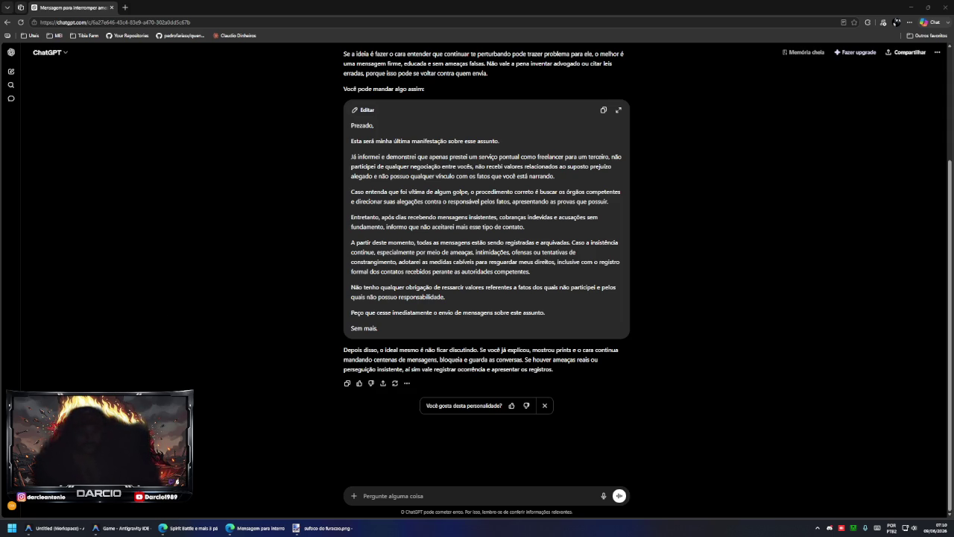
# - Ask ChatGPT for a blunter 'quebrada' slang version, copy it, and return to the IDE
pyautogui.click(398, 493)
pyautogui.write('agora fala tipo quebrada mesmo ladrã')
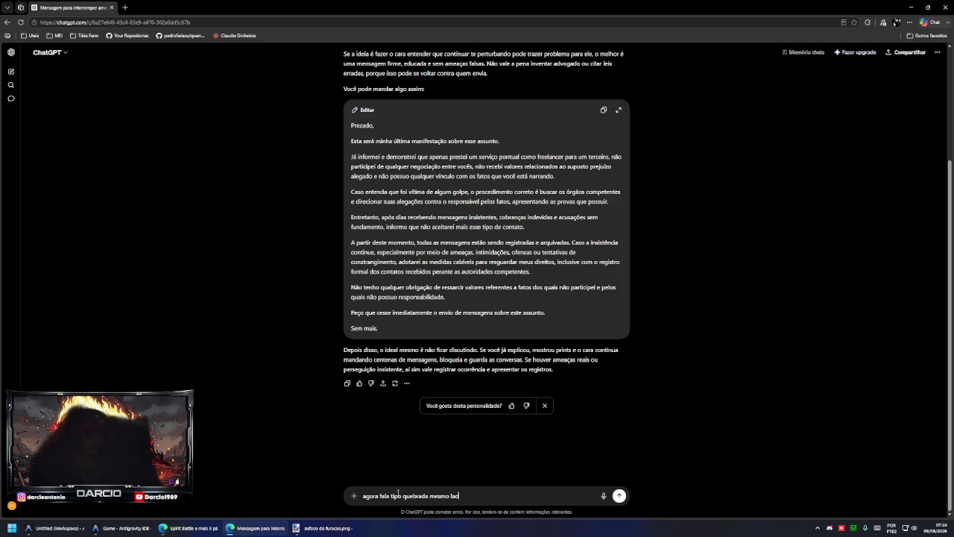
pyautogui.write('o')
pyautogui.press('Return')
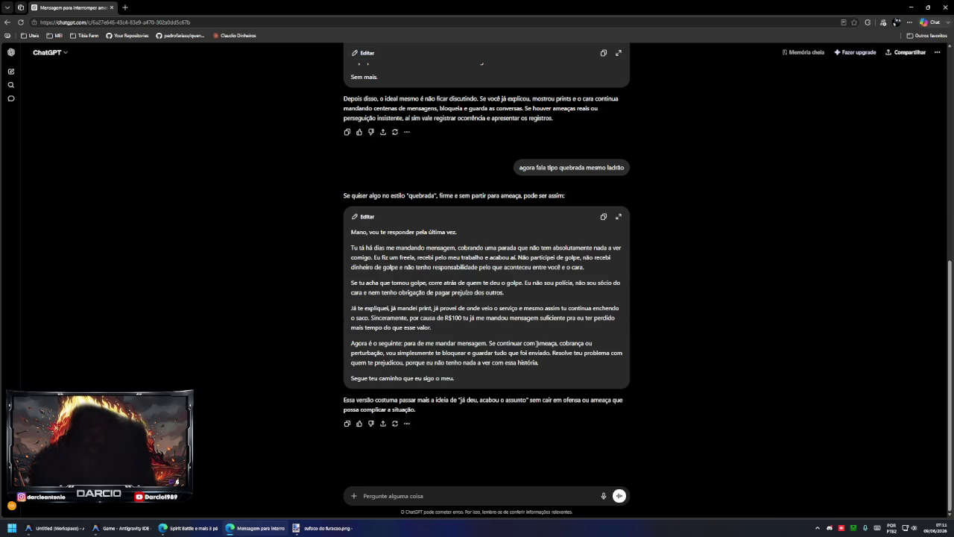
pyautogui.click(603, 217)
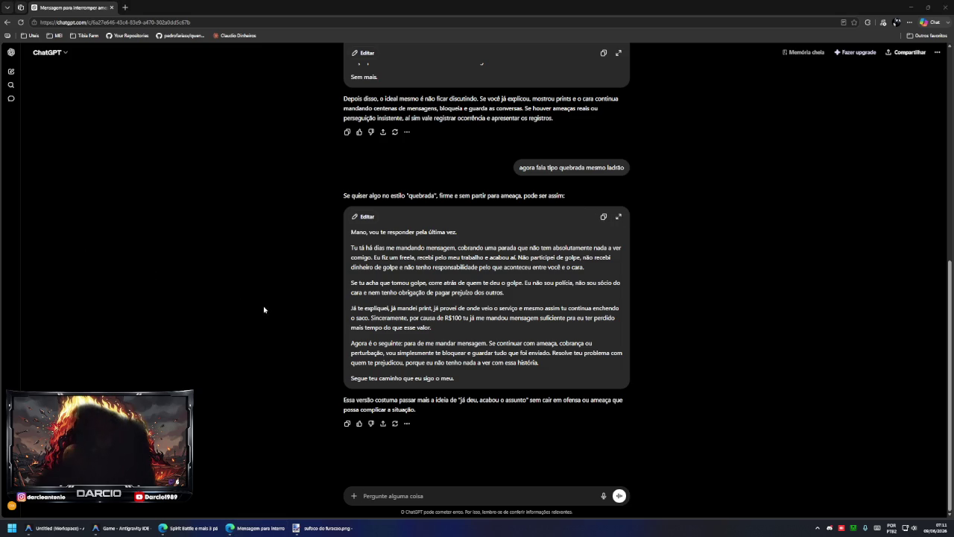
pyautogui.click(123, 528)
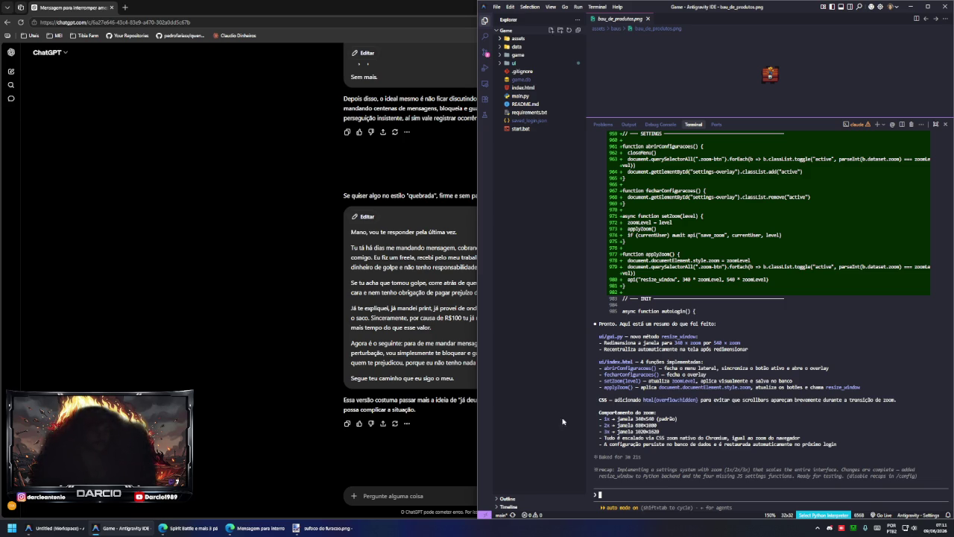
# - Relaunch the game and check the Baú de Produtos and Baú de Sementes chests
pyautogui.click(296, 434)
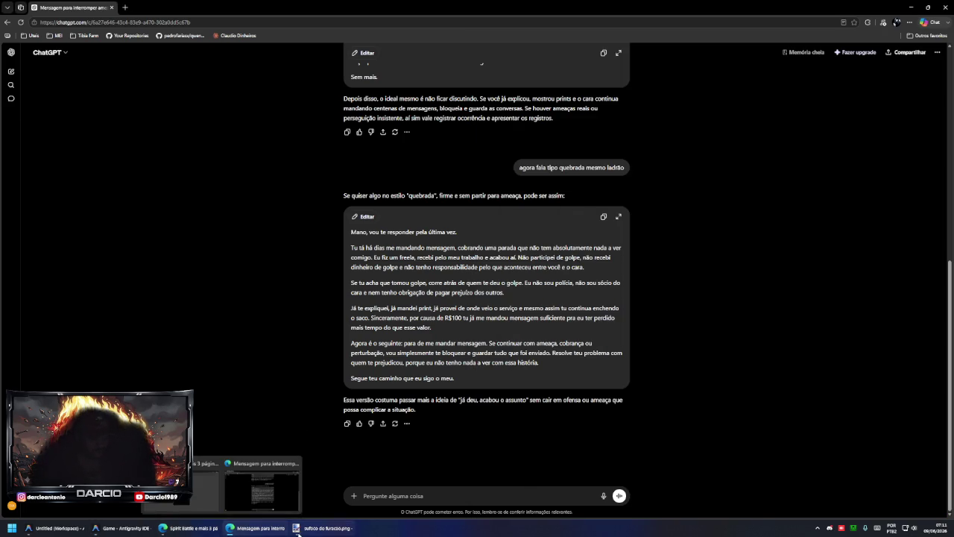
pyautogui.click(151, 528)
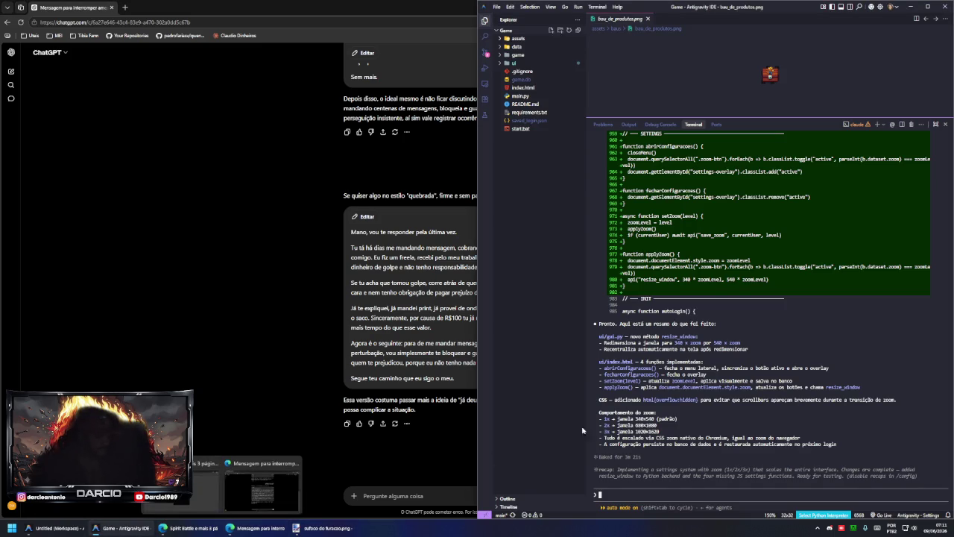
pyautogui.press('super+r')
pyautogui.press('Return')
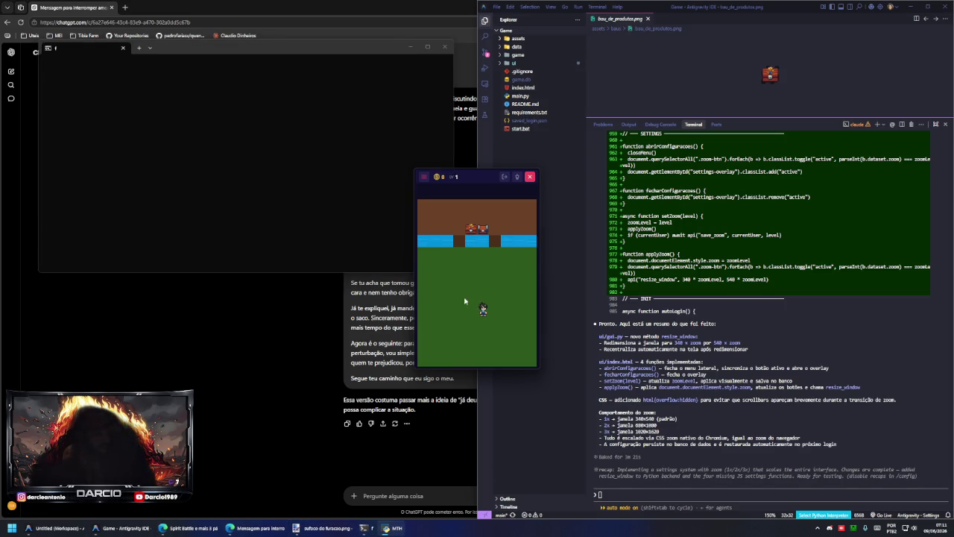
pyautogui.click(478, 231)
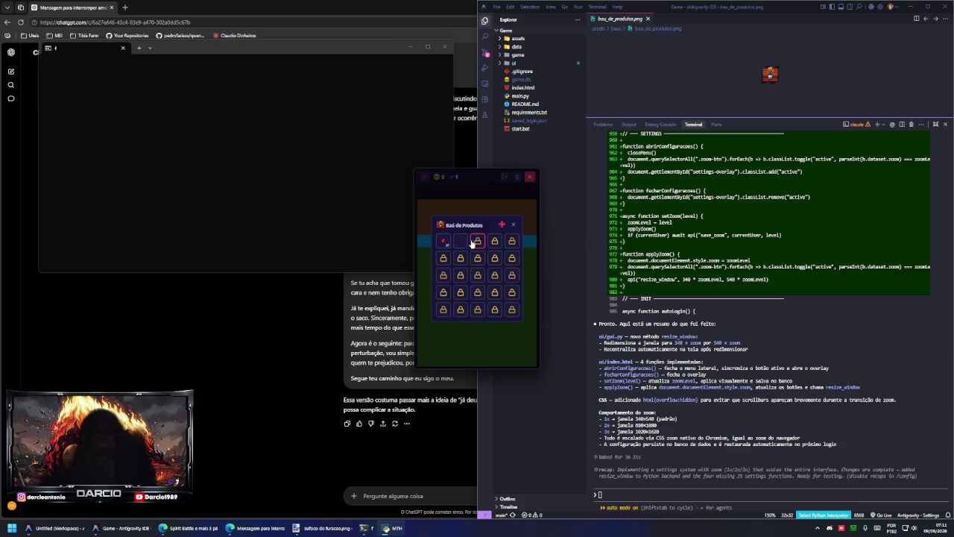
pyautogui.click(513, 225)
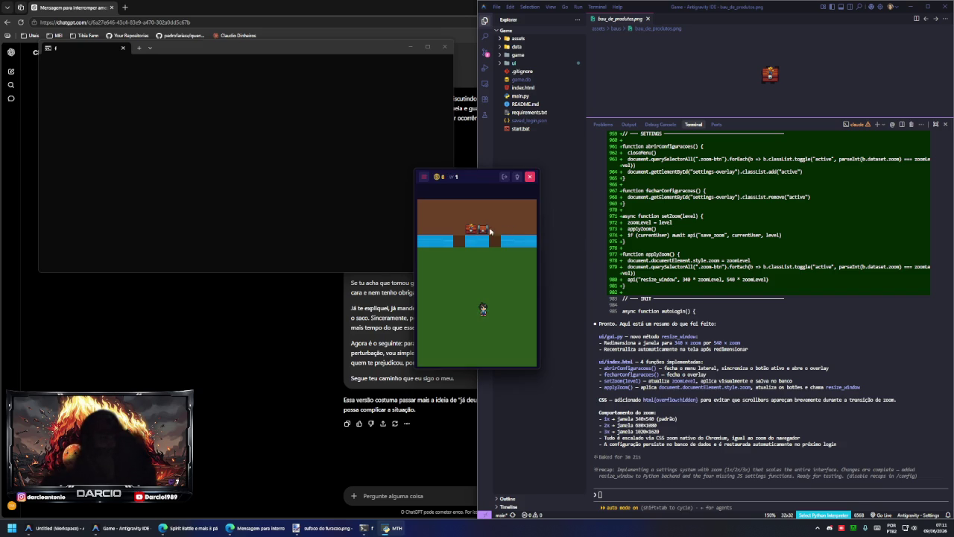
pyautogui.click(513, 225)
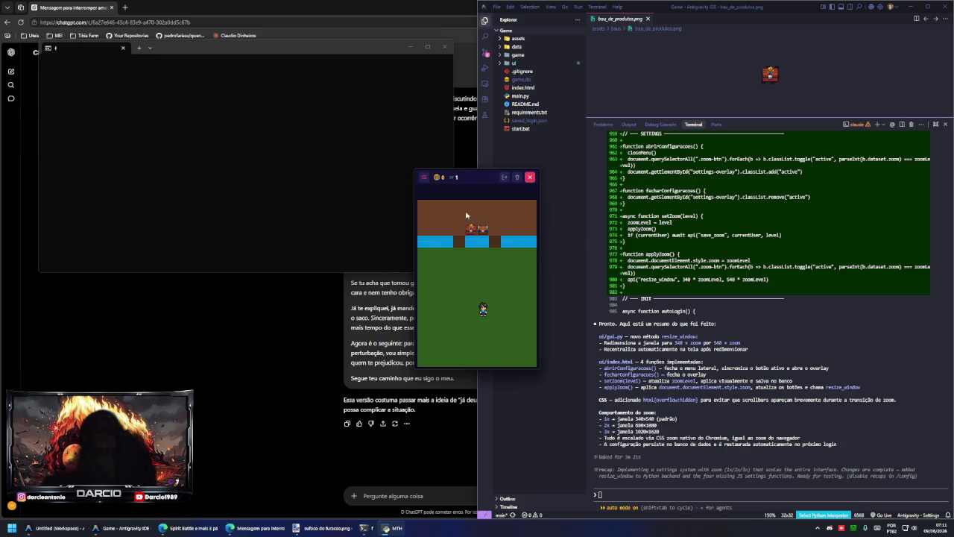
# - Set the game's interface zoom to 2x, then close the game window
pyautogui.click(424, 179)
pyautogui.click(444, 360)
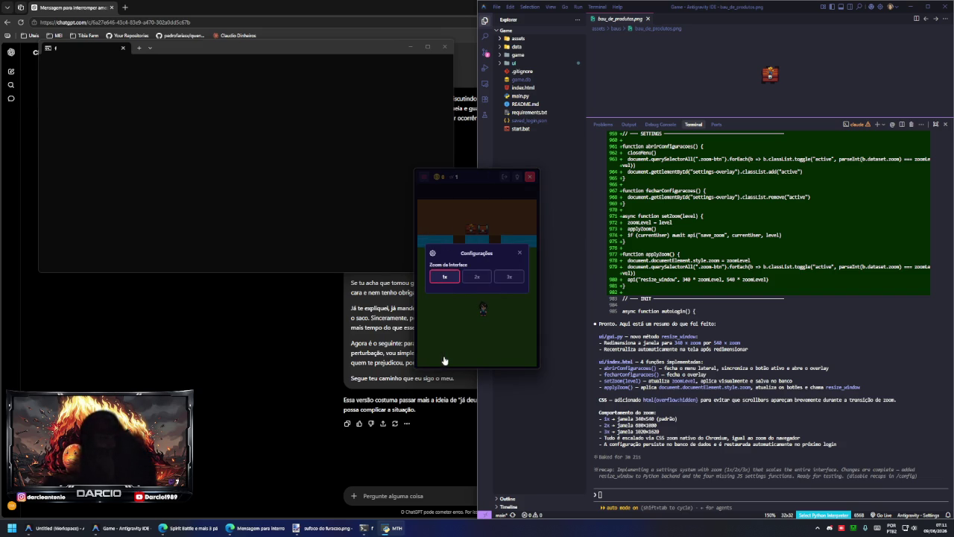
pyautogui.click(475, 277)
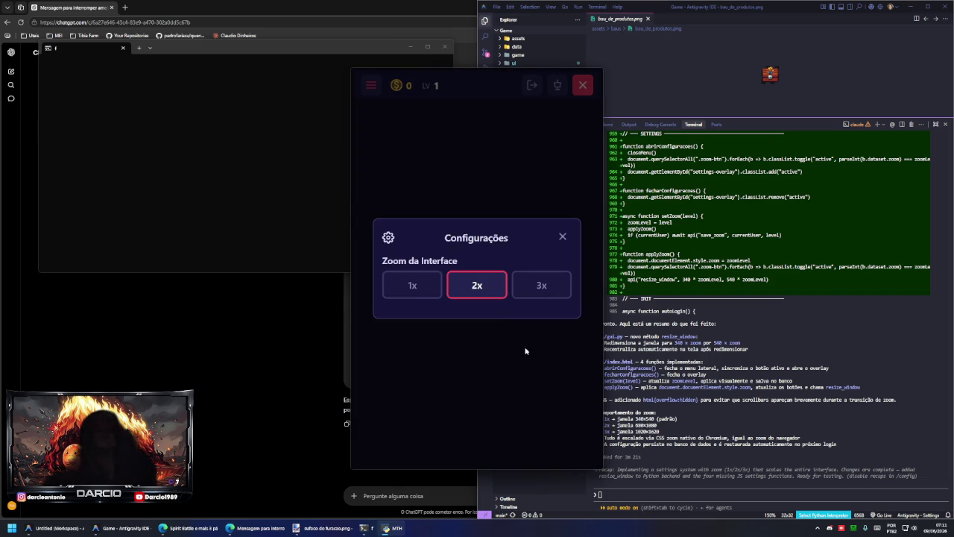
pyautogui.click(562, 237)
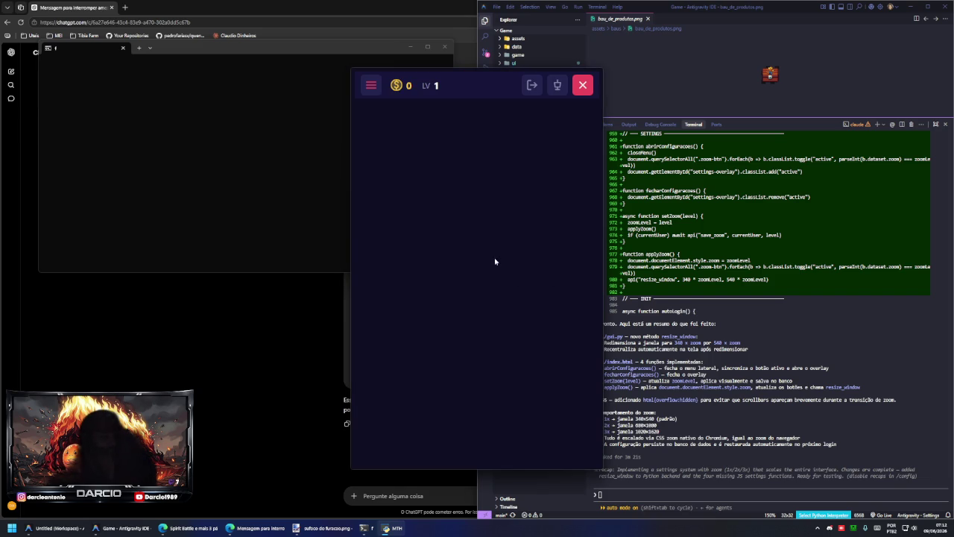
pyautogui.click(582, 84)
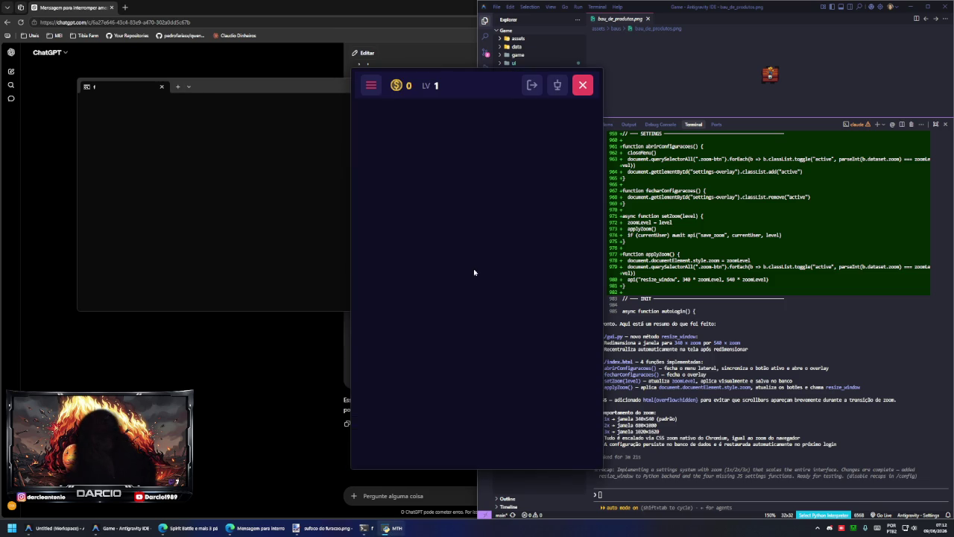
# - Try 3x, 1x and 2x interface zoom in Configurações and move the game window left
pyautogui.click(370, 85)
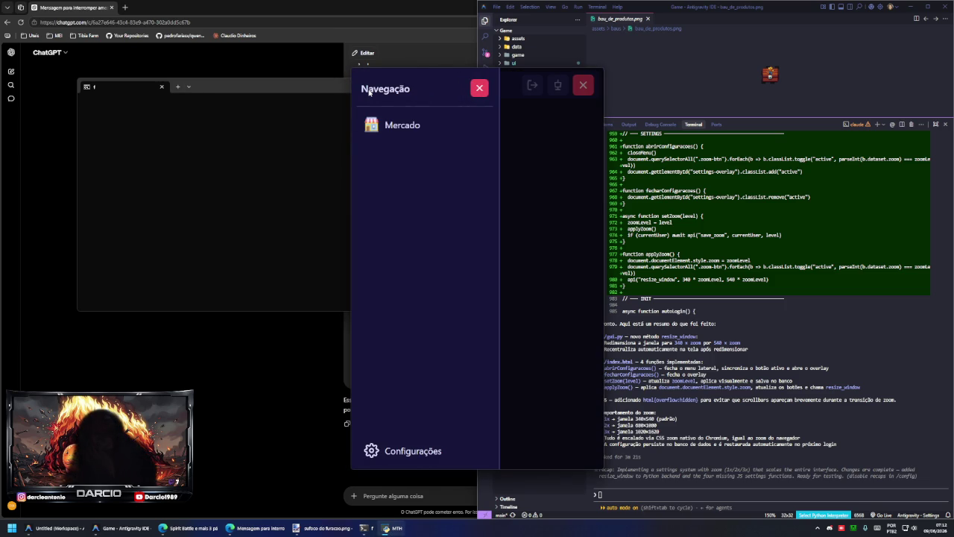
pyautogui.click(423, 453)
pyautogui.click(548, 287)
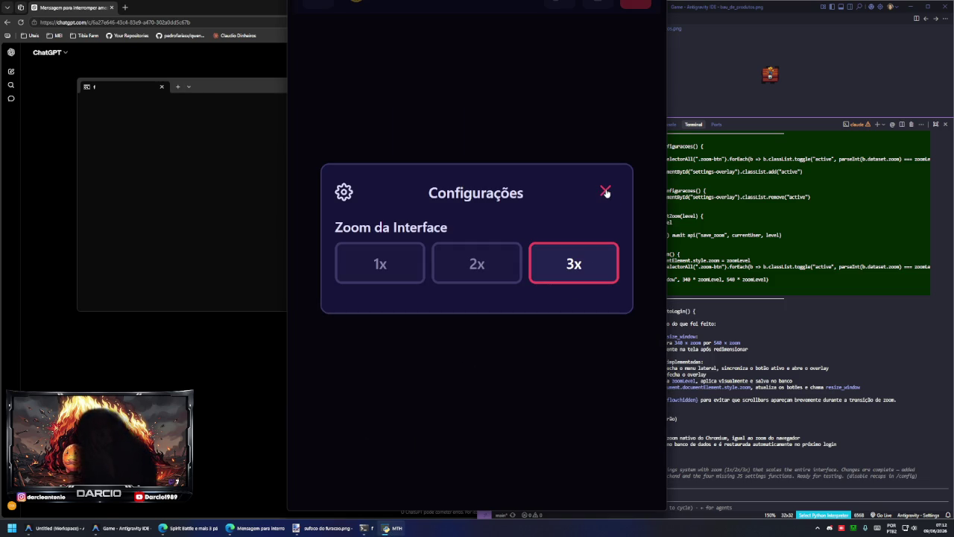
pyautogui.click(393, 270)
pyautogui.click(485, 278)
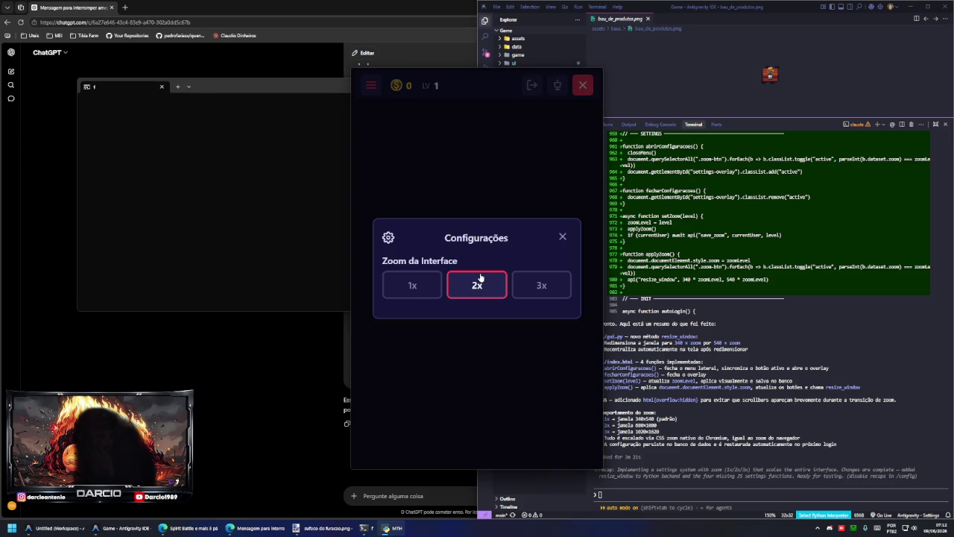
pyautogui.click(562, 237)
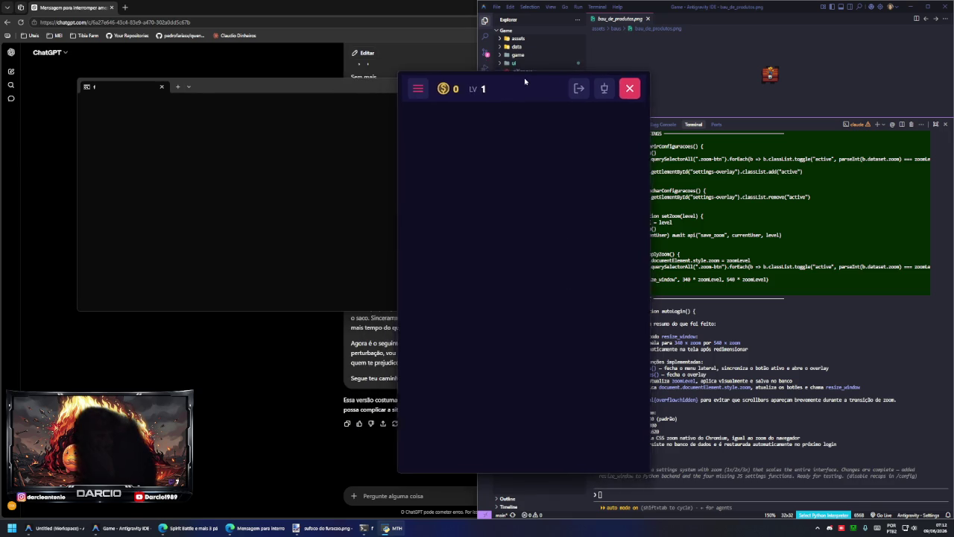
pyautogui.moveTo(473, 77); pyautogui.dragTo(427, 83)
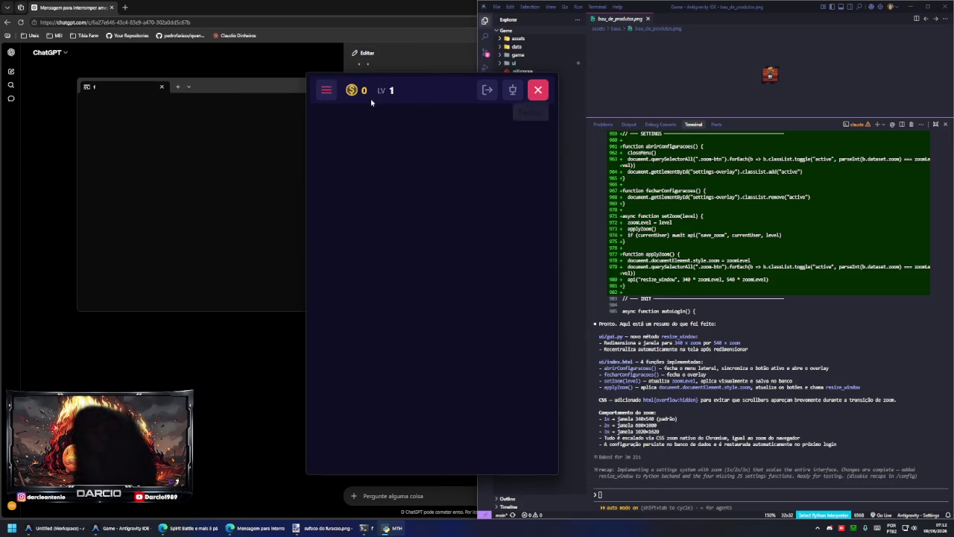
# - Set the interface zoom back to 1x and snip the shrunken game window
pyautogui.click(324, 89)
pyautogui.click(348, 454)
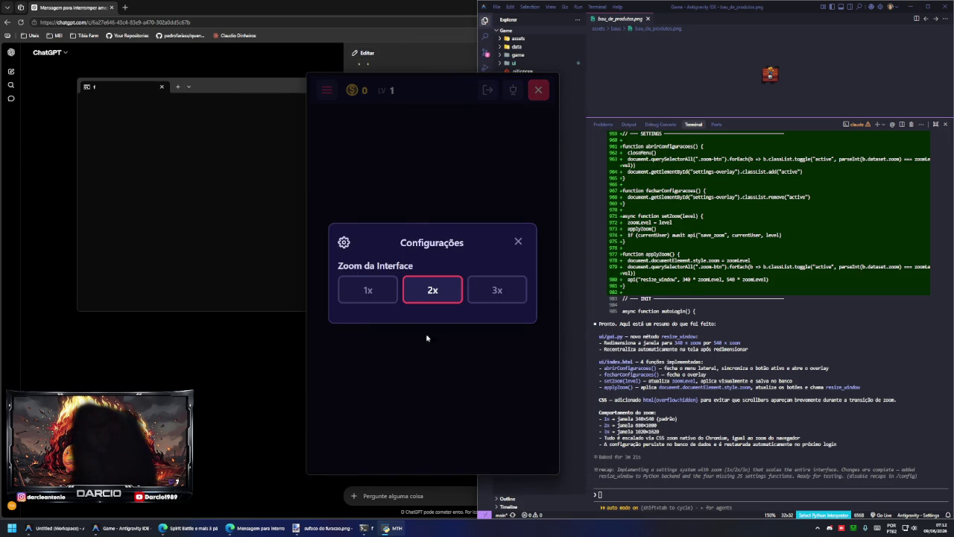
pyautogui.click(372, 291)
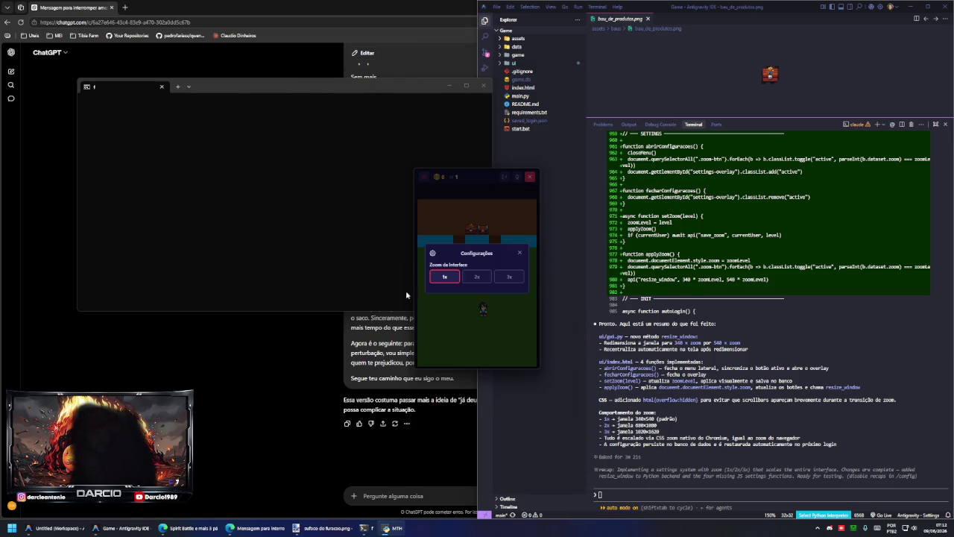
pyautogui.click(519, 253)
pyautogui.press('super+shift+s')
pyautogui.moveTo(411, 164); pyautogui.dragTo(542, 371)
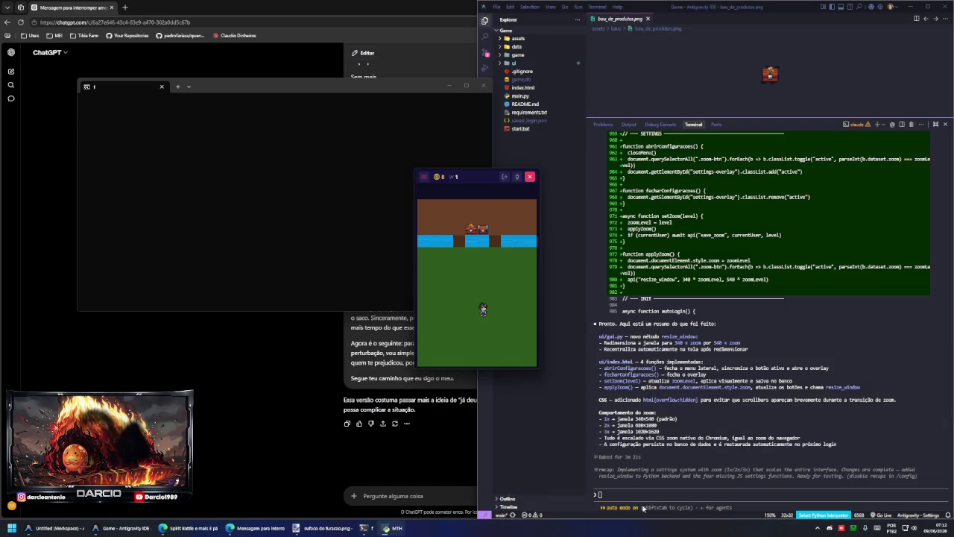
pyautogui.click(600, 495)
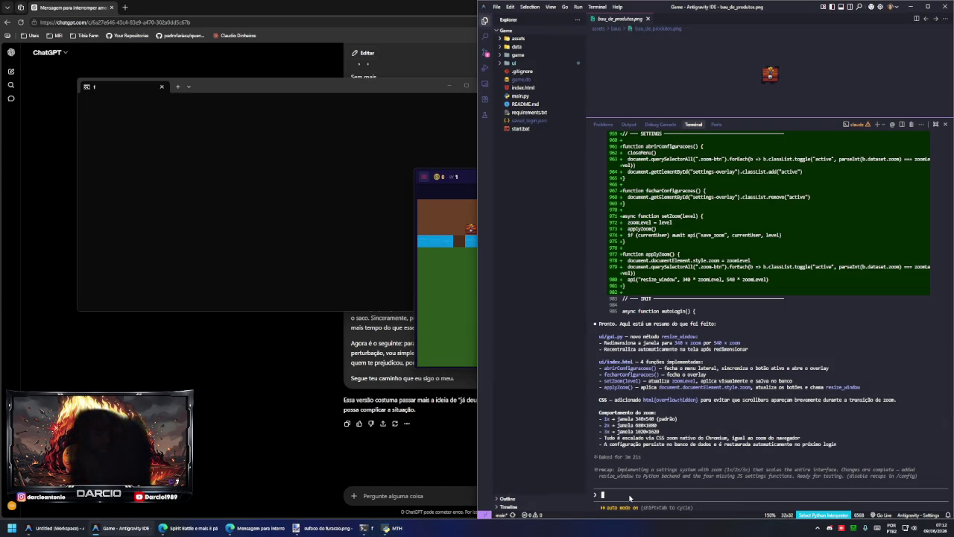
# - Tell the agent everything inside the game should also zoom at 2x or 3x, then move the game window right
pyautogui.write('quando coloco 2x ou 3x se')
pyautogui.write('tudo da dentro do game como oisse tudo ve')
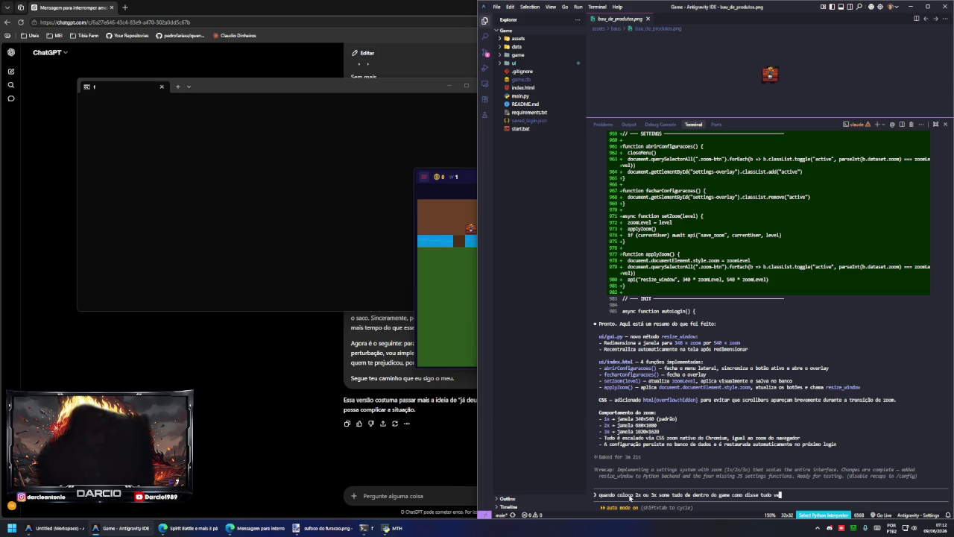
pyautogui.write('dava dar zoom tambem sabe')
pyautogui.press('Return')
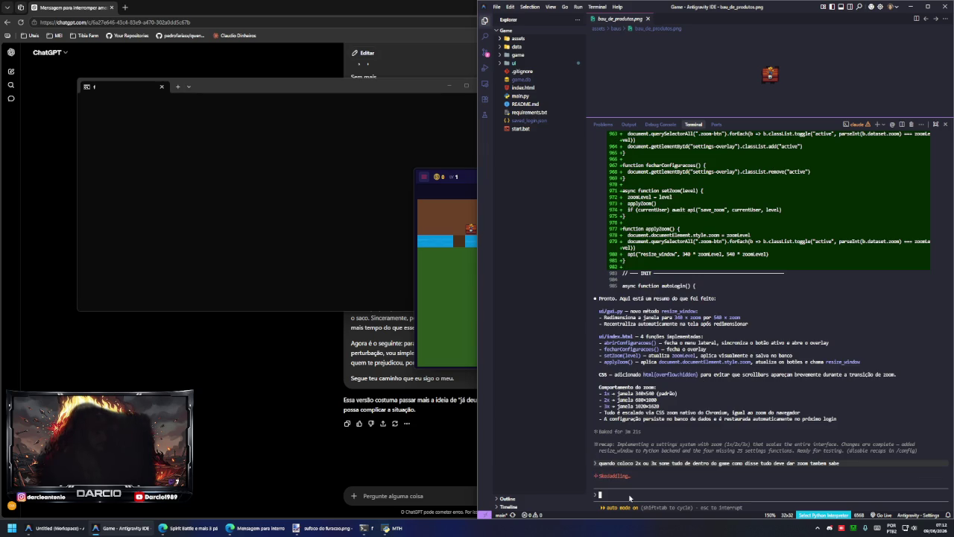
pyautogui.click(460, 214)
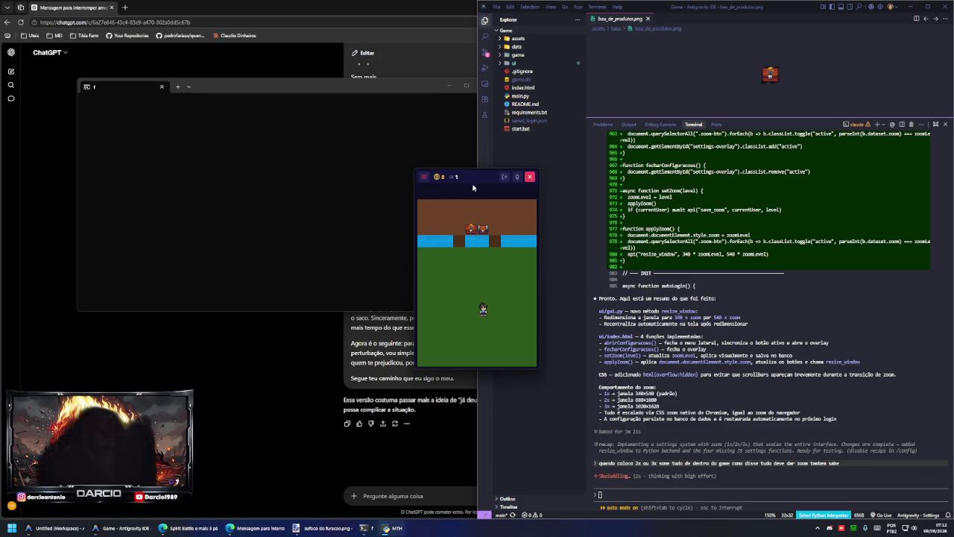
pyautogui.moveTo(472, 183); pyautogui.dragTo(513, 188)
pyautogui.click(479, 172)
pyautogui.click(496, 192)
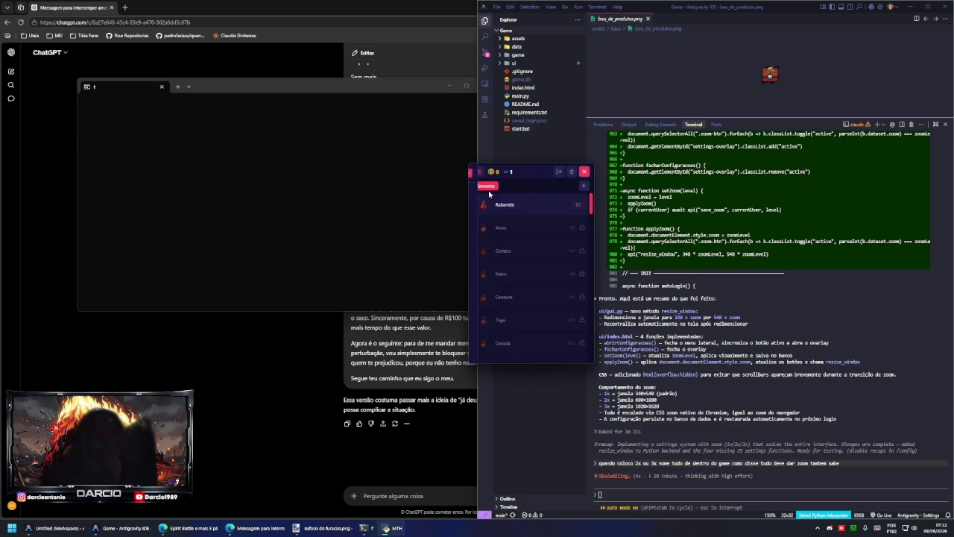
pyautogui.click(584, 185)
pyautogui.click(532, 174)
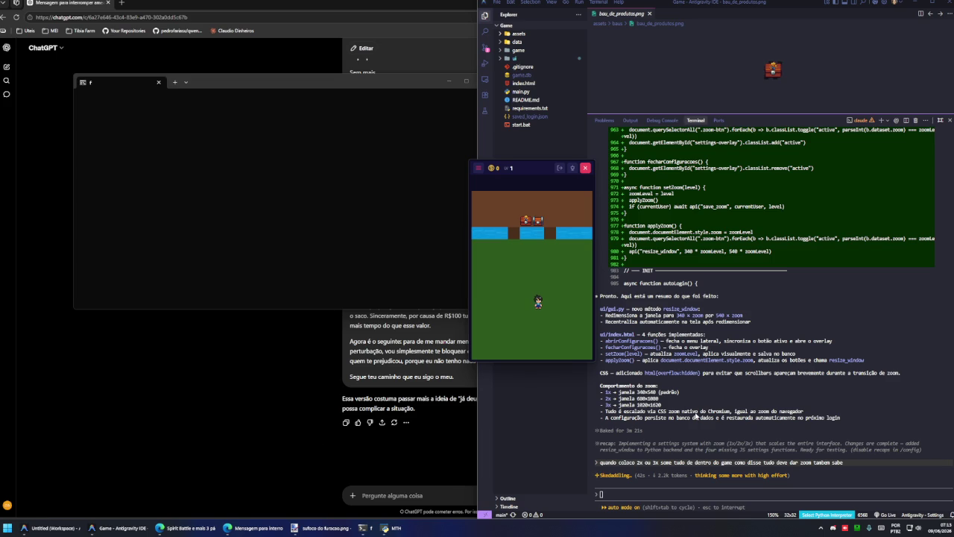
pyautogui.moveTo(480, 175); pyautogui.dragTo(433, 176)
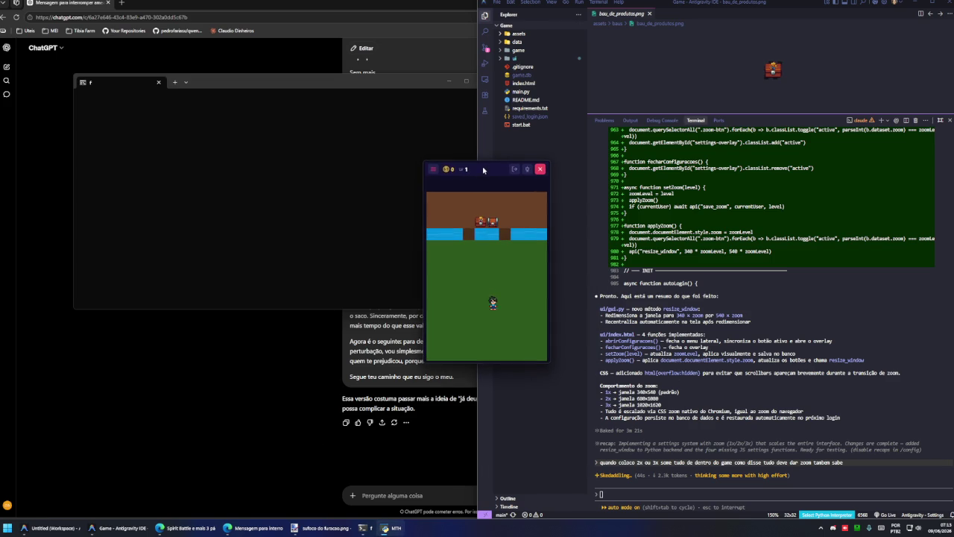
# - Open Sementes from the game's side menu, close navigation, then close the game window
pyautogui.click(433, 176)
pyautogui.click(443, 191)
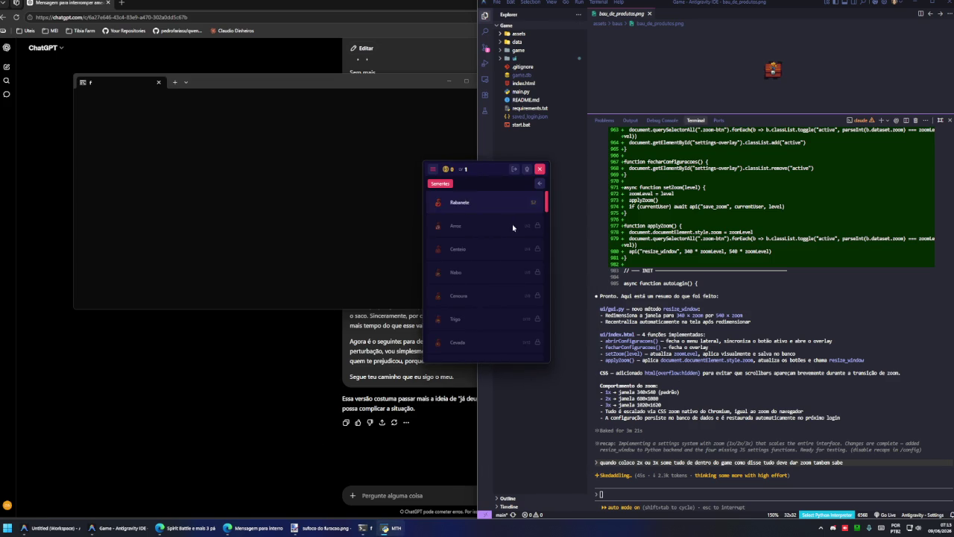
pyautogui.click(539, 184)
pyautogui.click(487, 171)
pyautogui.click(541, 171)
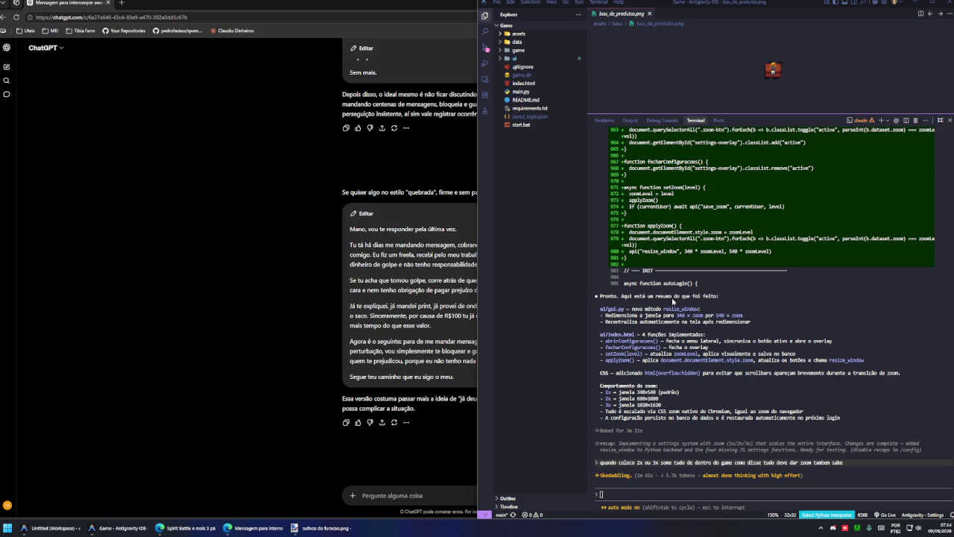
# - Queue the /agents command in the Claude Code terminal
pyautogui.click(753, 496)
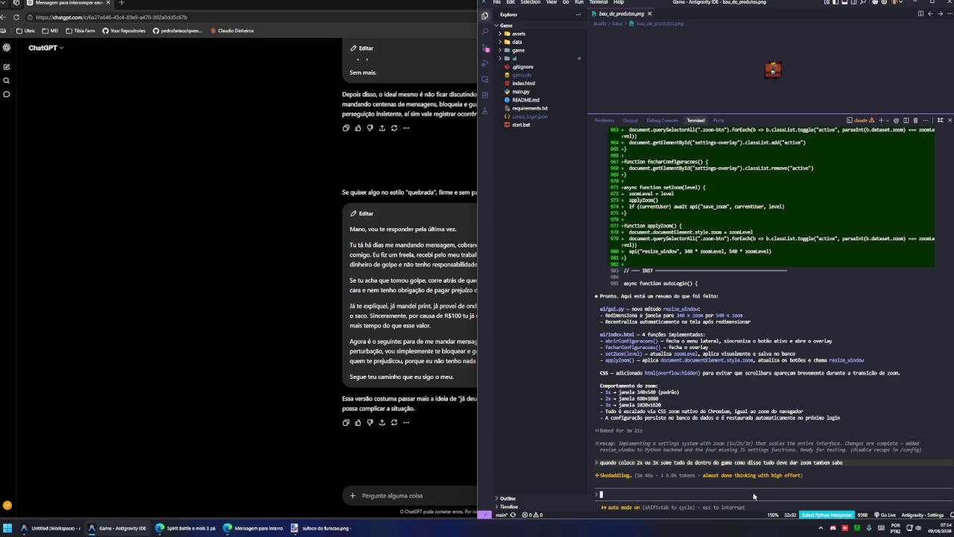
pyautogui.write('/a')
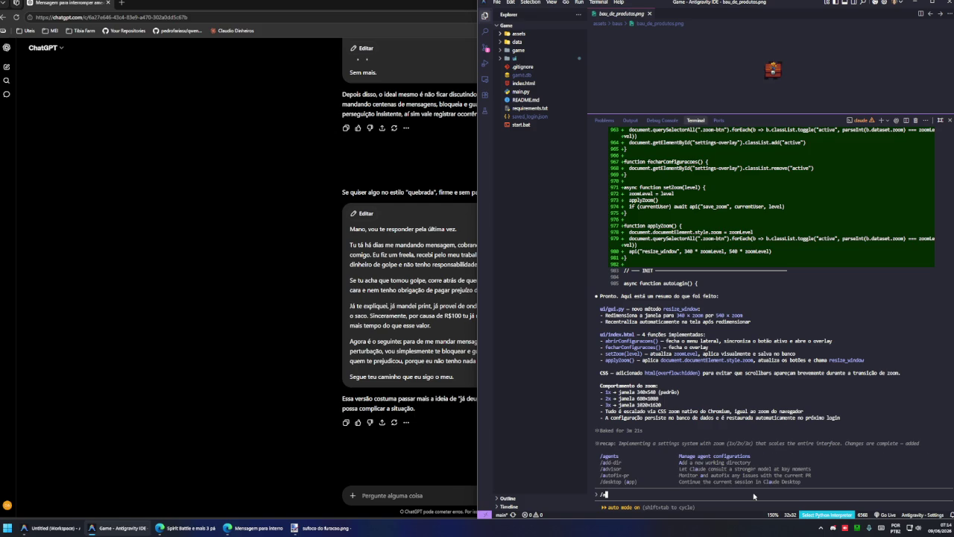
pyautogui.press('Return')
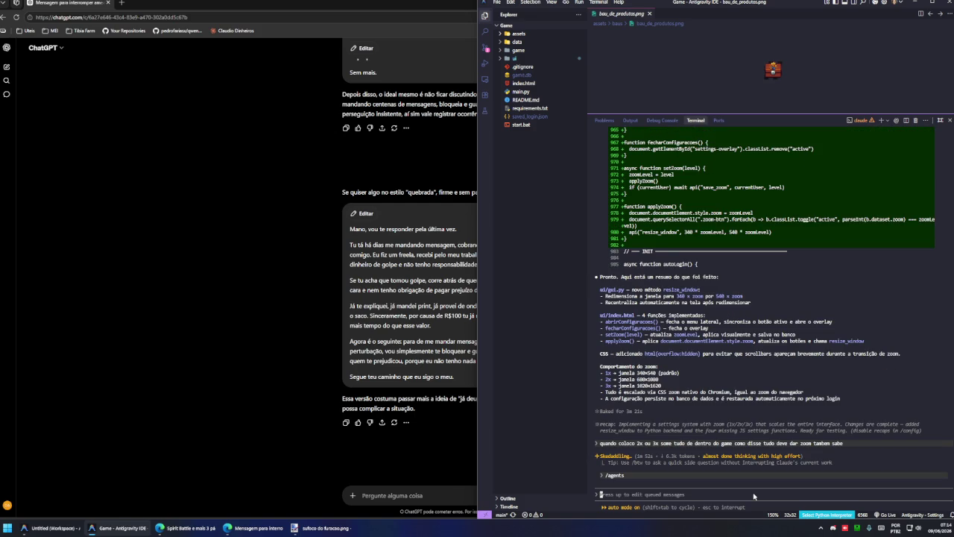
pyautogui.scroll(1, 754, 496)
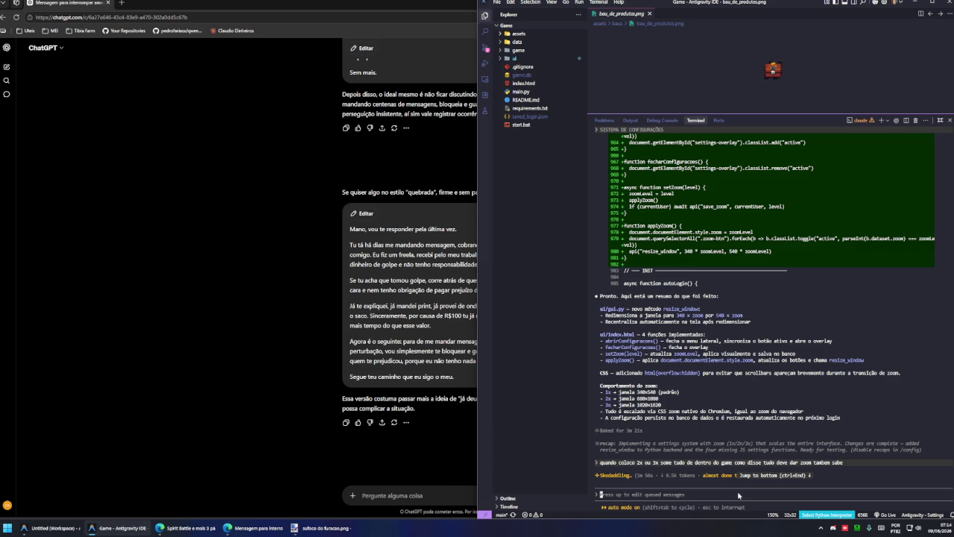
pyautogui.scroll(-1, 738, 496)
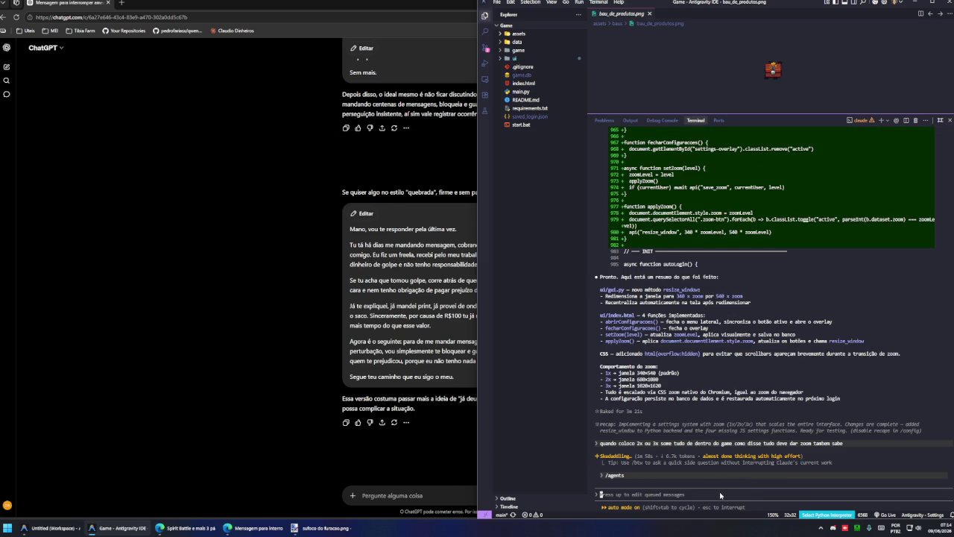
# - Queue /model, then pull it back and delete it
pyautogui.write('/mode')
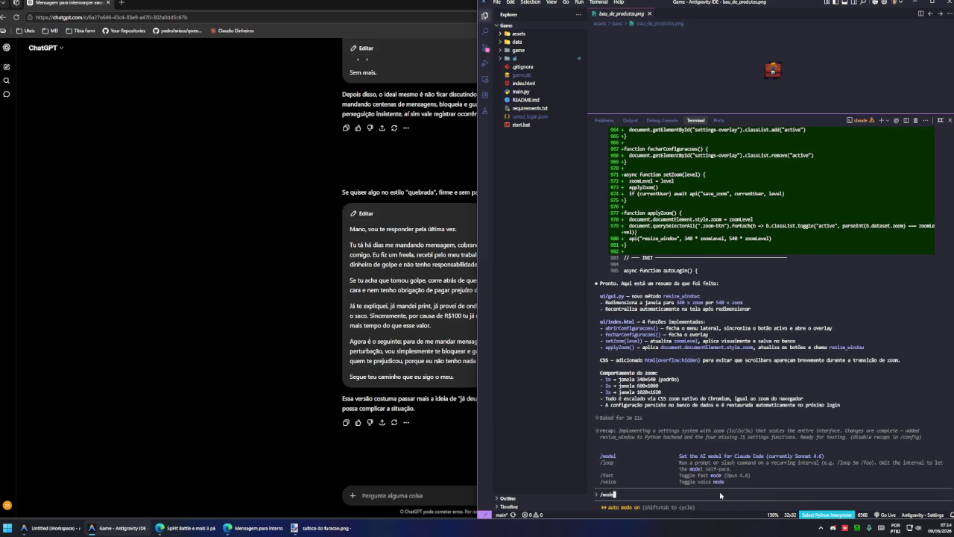
pyautogui.press('Return')
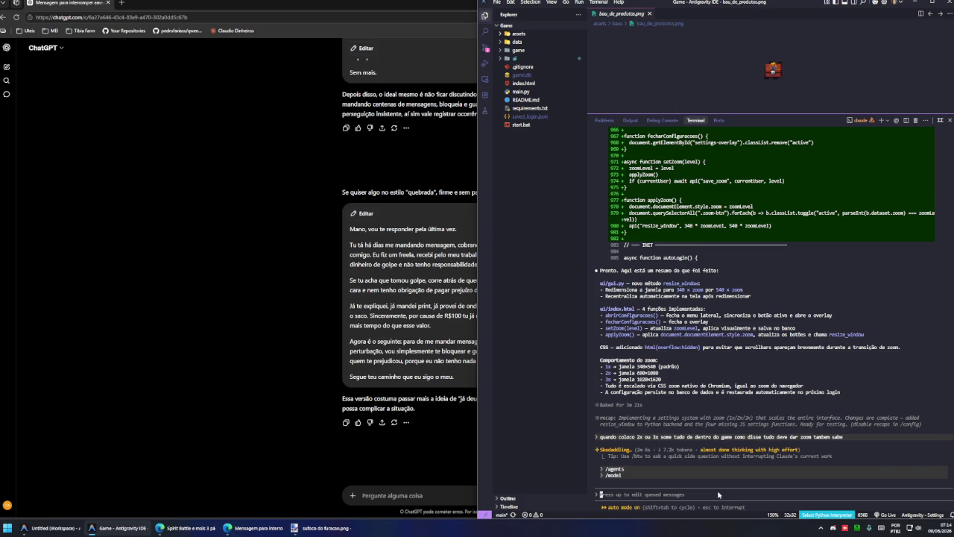
pyautogui.press('Up')
pyautogui.press('BackSpace')
pyautogui.press('BackSpace')
pyautogui.press('BackSpace')
pyautogui.press('BackSpace')
pyautogui.press('BackSpace')
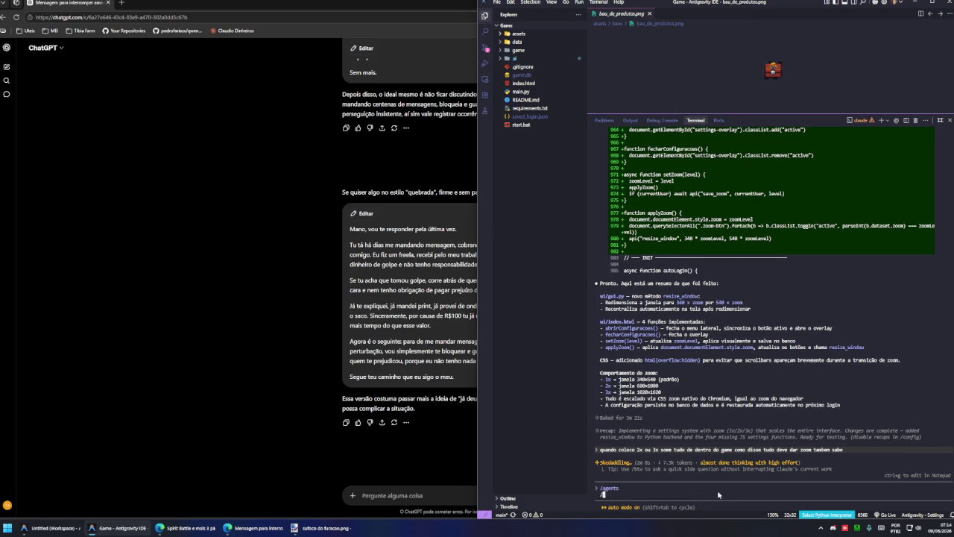
pyautogui.press('BackSpace')
pyautogui.press('BackSpace')
pyautogui.press('BackSpace')
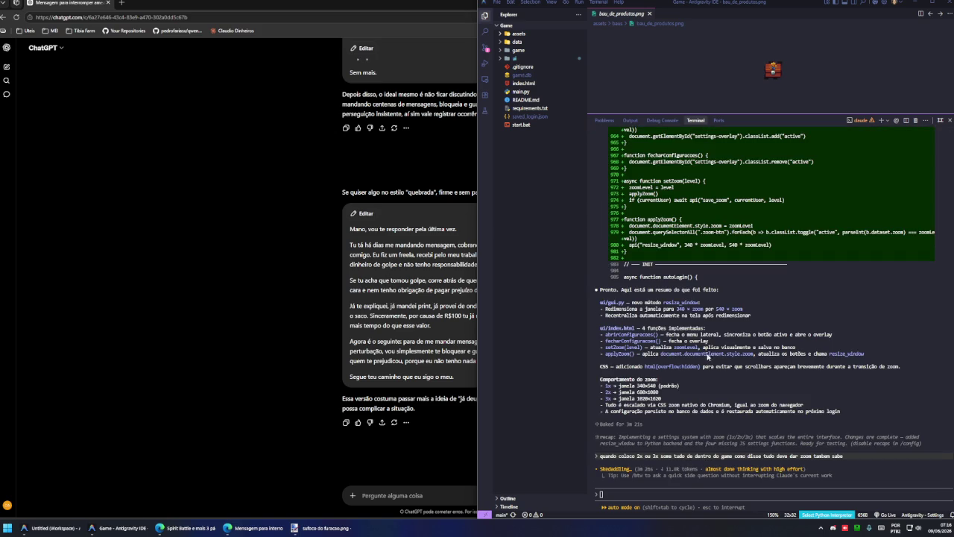
# - Copy the earlier 2x/3x zoom request line, then interrupt Claude with Esc
pyautogui.moveTo(842, 475)
pyautogui.mouseDown()
pyautogui.moveTo(632, 477)
pyautogui.moveTo(609, 468)
pyautogui.mouseUp()
pyautogui.click(681, 494)
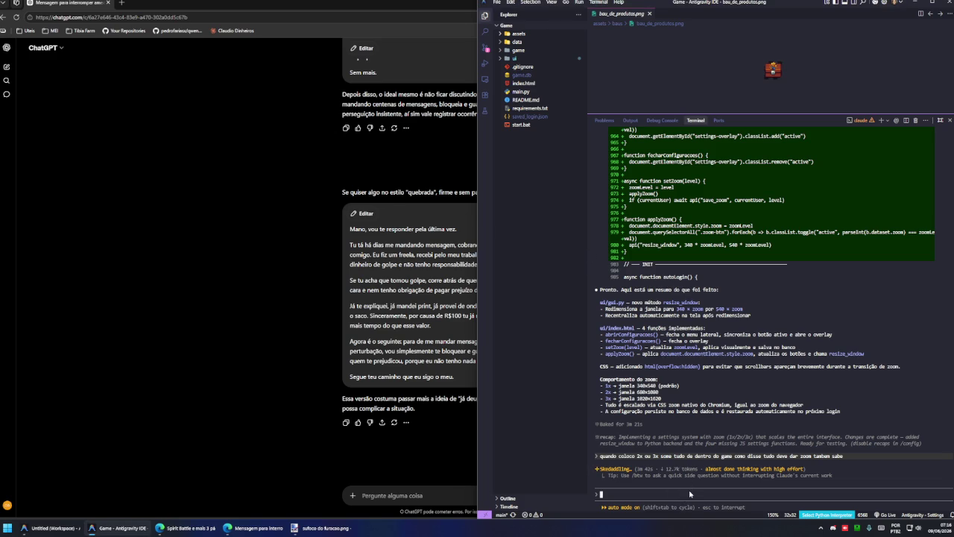
pyautogui.moveTo(844, 456); pyautogui.dragTo(600, 457)
pyautogui.moveTo(847, 455); pyautogui.dragTo(601, 457)
pyautogui.press('Escape')
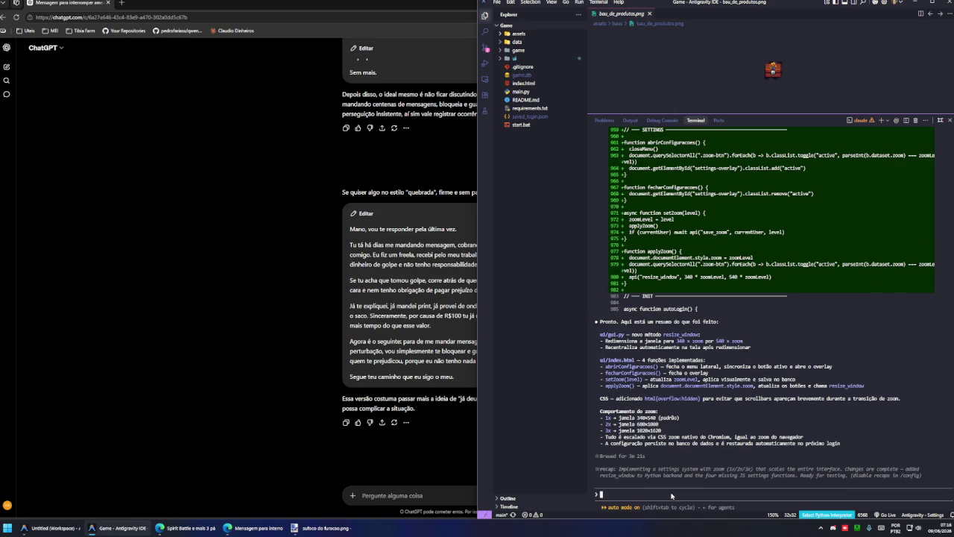
# - Try the /model and /agents commands in the prompt, then clear them
pyautogui.write('/')
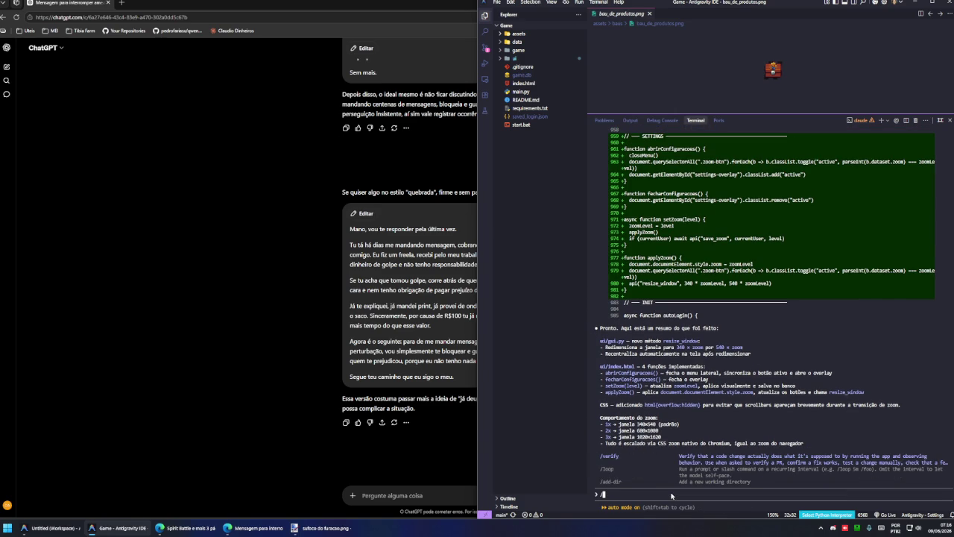
pyautogui.write('model')
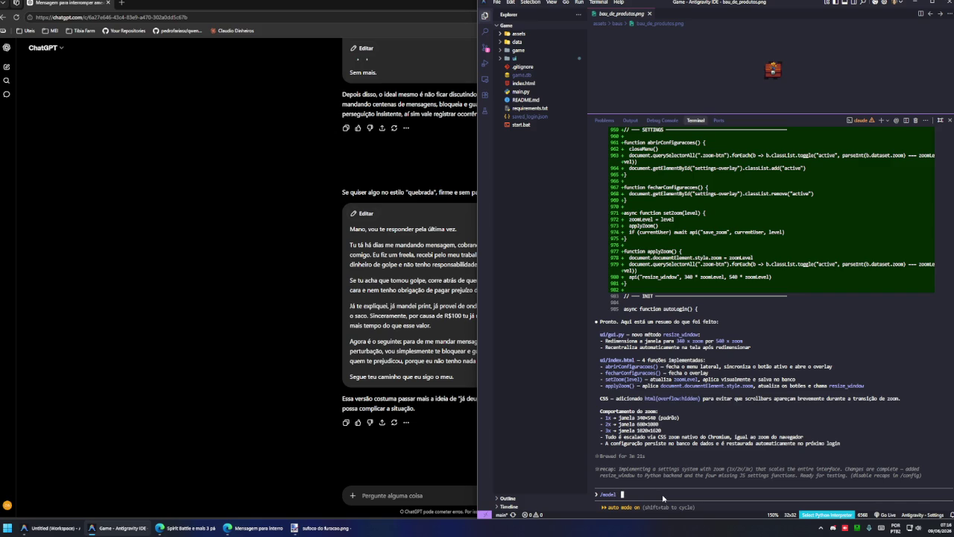
pyautogui.press('BackSpace')
pyautogui.press('BackSpace')
pyautogui.press('BackSpace')
pyautogui.write('/agen')
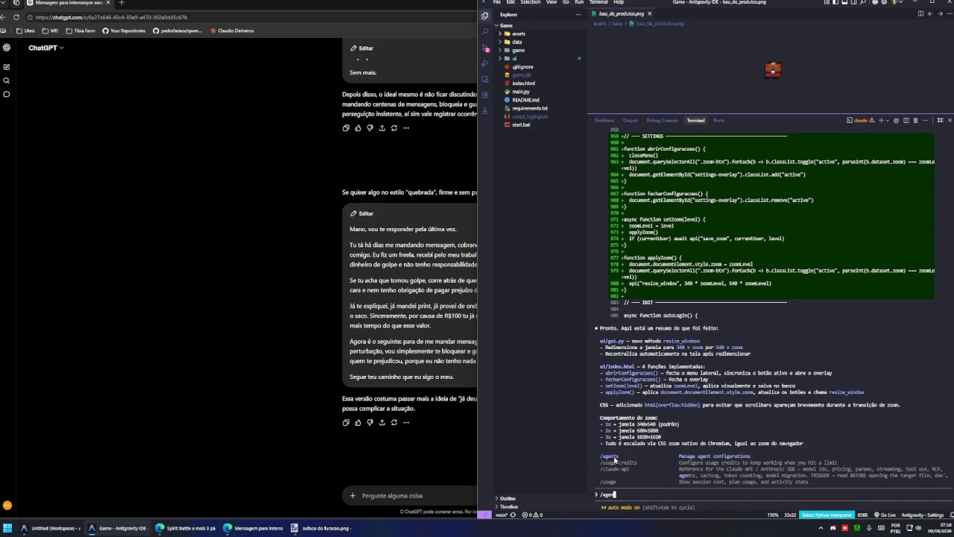
pyautogui.press('Tab')
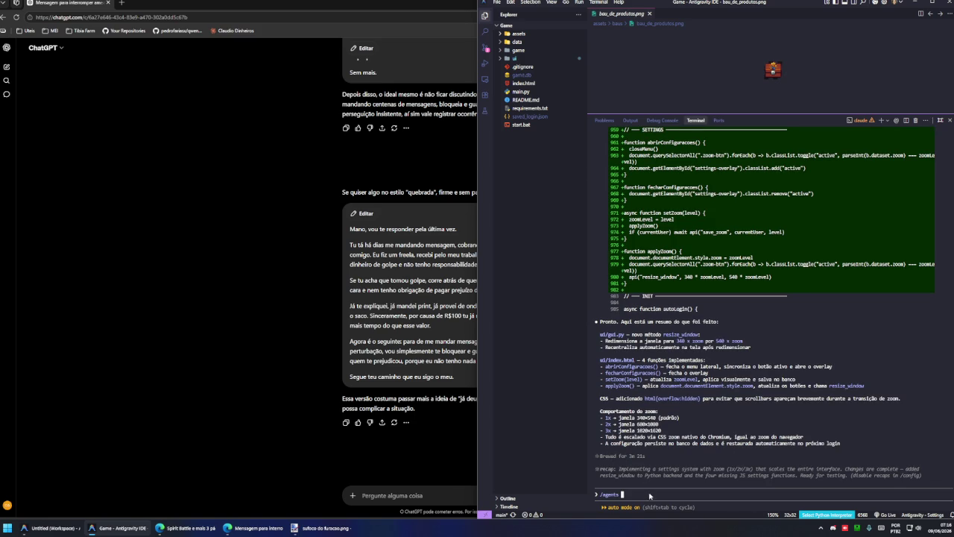
pyautogui.press('BackSpace')
pyautogui.press('BackSpace')
pyautogui.press('BackSpace')
# - Switch the Claude model to Sonnet 4.6 and resend the 2x/3x zoom request
pyautogui.write('/mod')
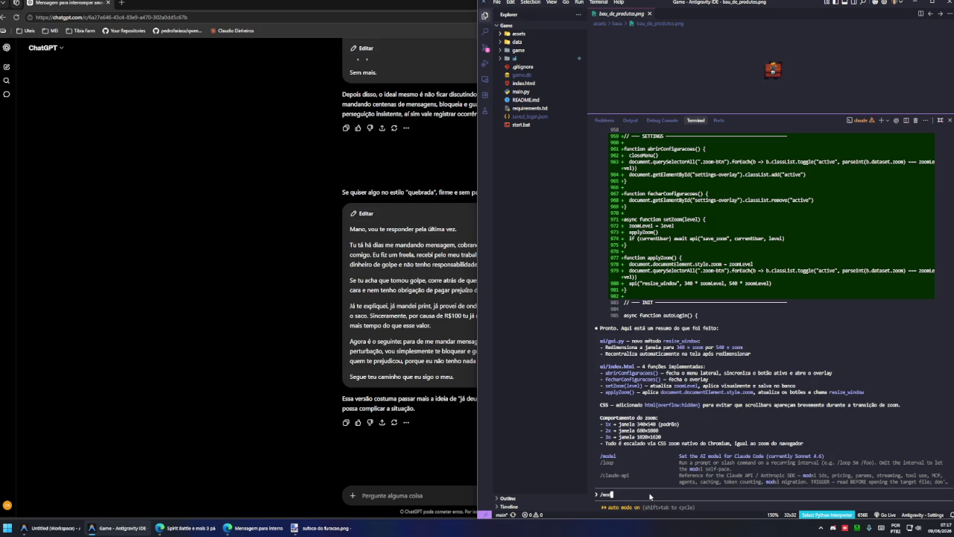
pyautogui.press('Return')
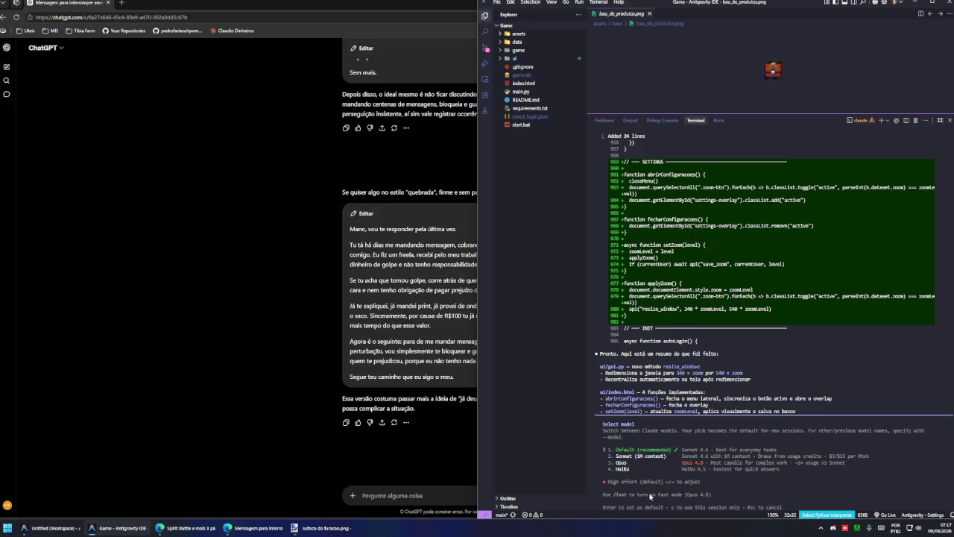
pyautogui.press('Return')
pyautogui.write('quando coloco 2x ou 3x some tudo de dentro do game como disse tudo deve dar zoom tambem sabe')
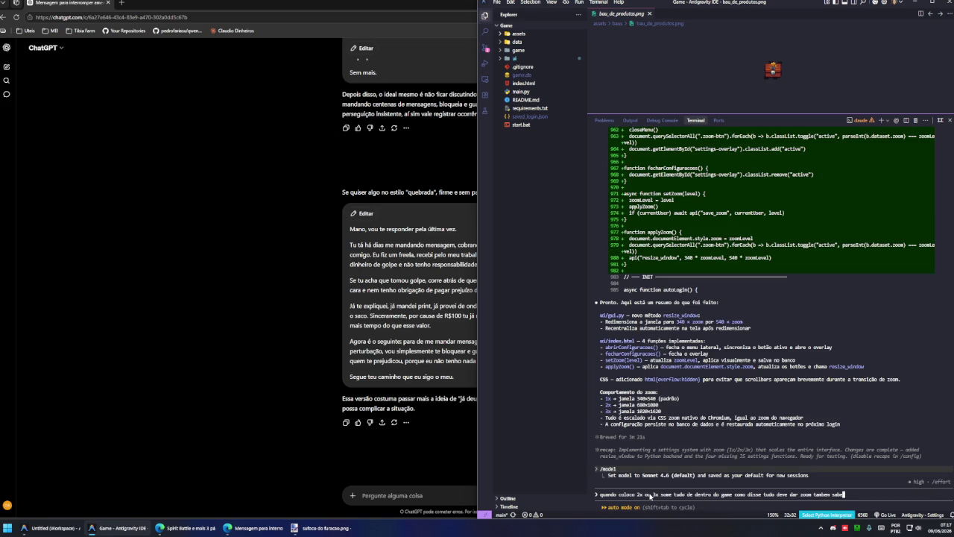
pyautogui.press('Return')
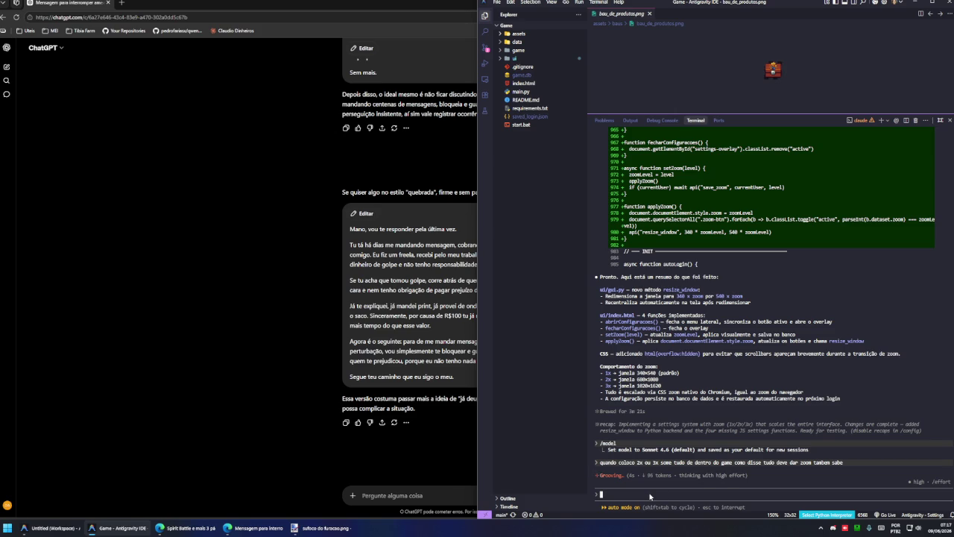
pyautogui.click(59, 528)
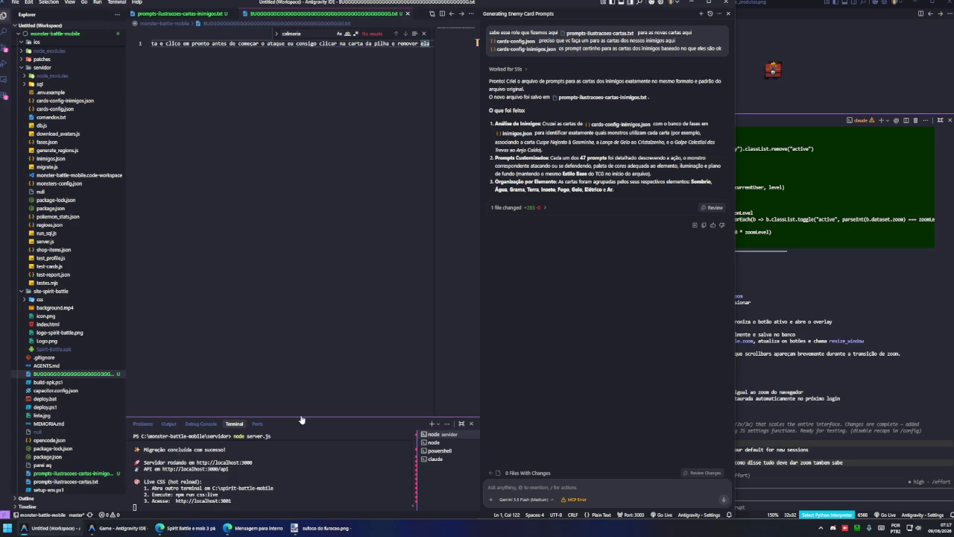
# - Open prompts-ilustracoes-cartas-inimigos.txt and select the Gosma Esqueleto prompt on line 19
pyautogui.click(74, 474)
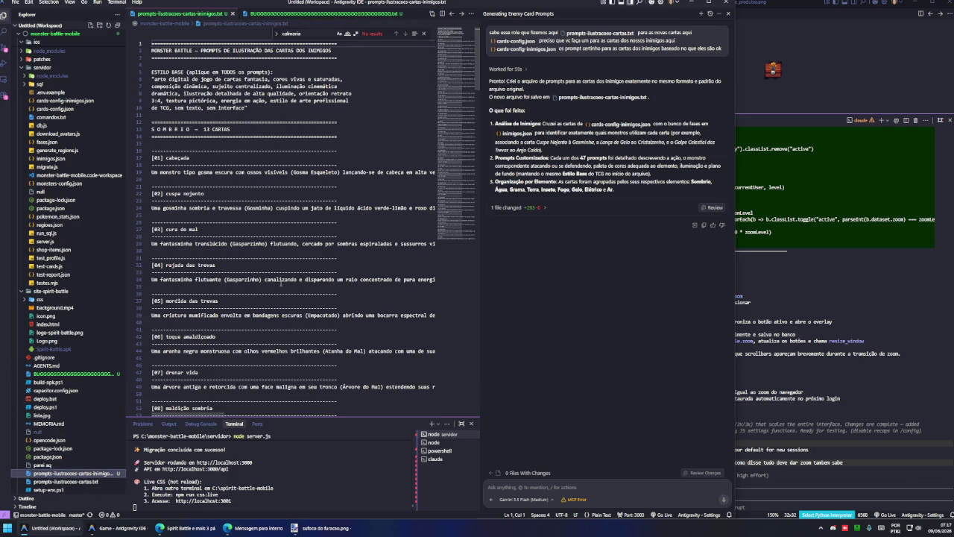
pyautogui.moveTo(160, 181); pyautogui.dragTo(150, 172)
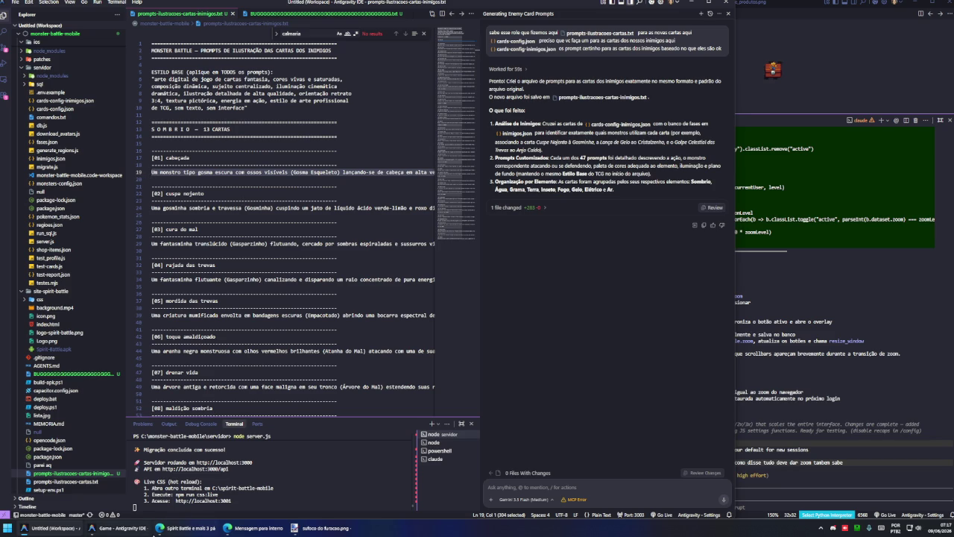
pyautogui.click(176, 531)
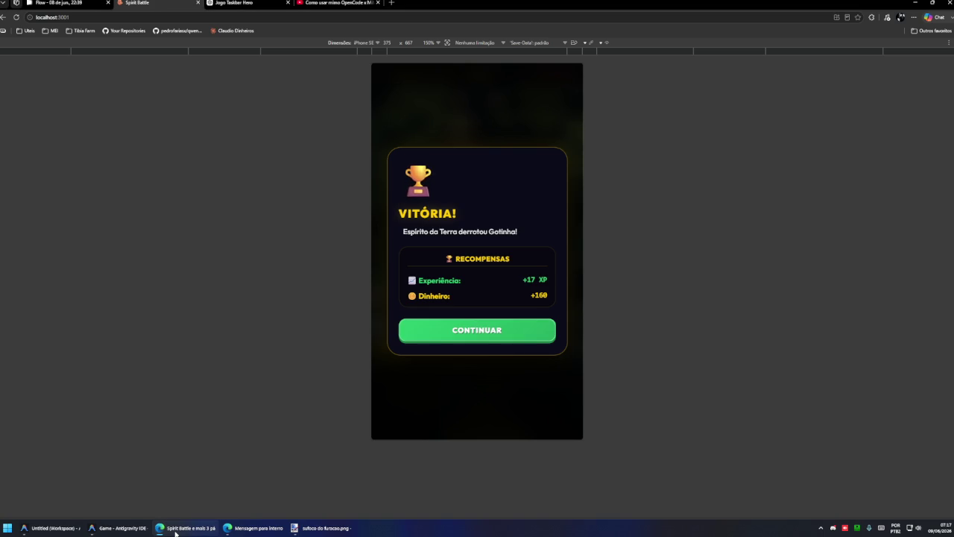
# - Replace the Flow prompt's hurricane paragraph with the Gosma Esqueleto slime description and generate without reference images
pyautogui.hotkey('ctrl', 'shift', 'Tab')
pyautogui.click(141, 349)
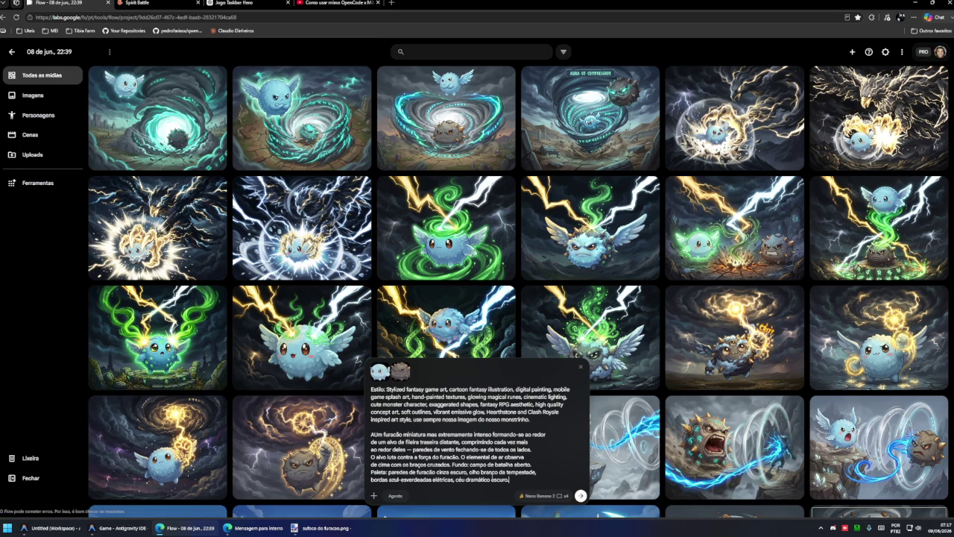
pyautogui.moveTo(511, 481); pyautogui.dragTo(365, 440)
pyautogui.write('Um monstro tipo gosma escura com ossos visíveis (Gosma Esqueleto) lançando-se de cabeça em alta velocidade, envolto em um rastro de energia sombria roxa e preta. O impacto quebra uma rocha no primeiro plano. Fundo: masmorra escura com tochas distantes. Paleta: roxo escuro, preto, tons de ossos pálidos.')
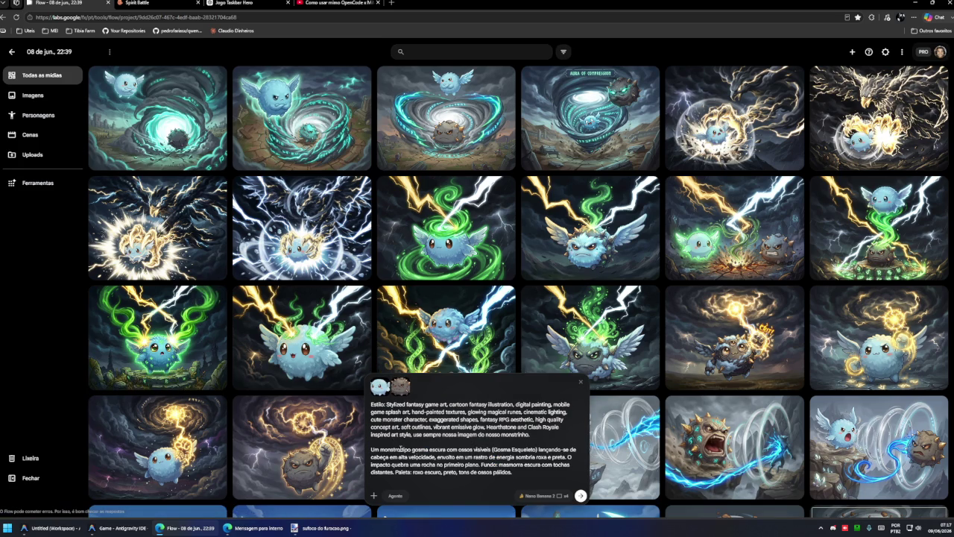
pyautogui.click(581, 495)
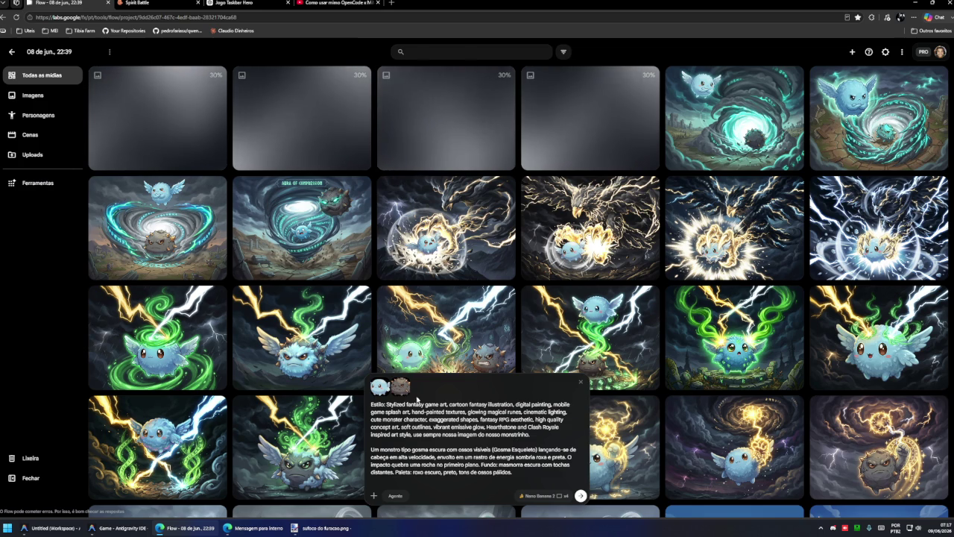
pyautogui.click(380, 387)
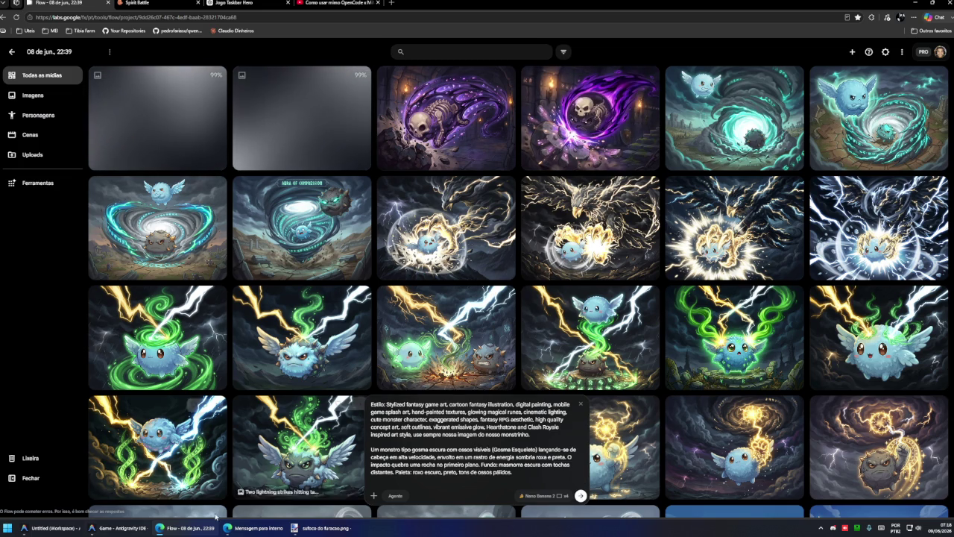
pyautogui.click(77, 529)
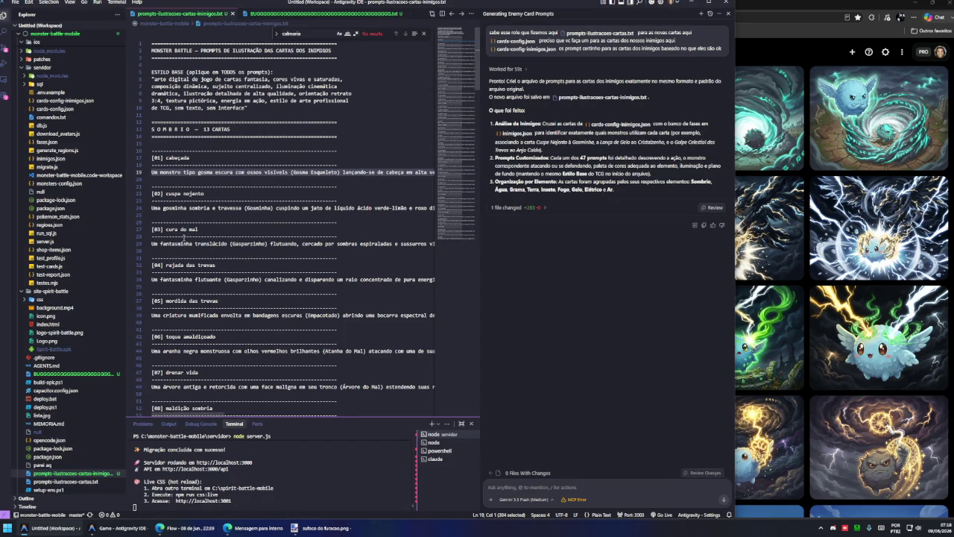
# - Replace Flow's skeleton slime text with the floating ghost prompt from line 34 and generate
pyautogui.tripleClick(149, 280)
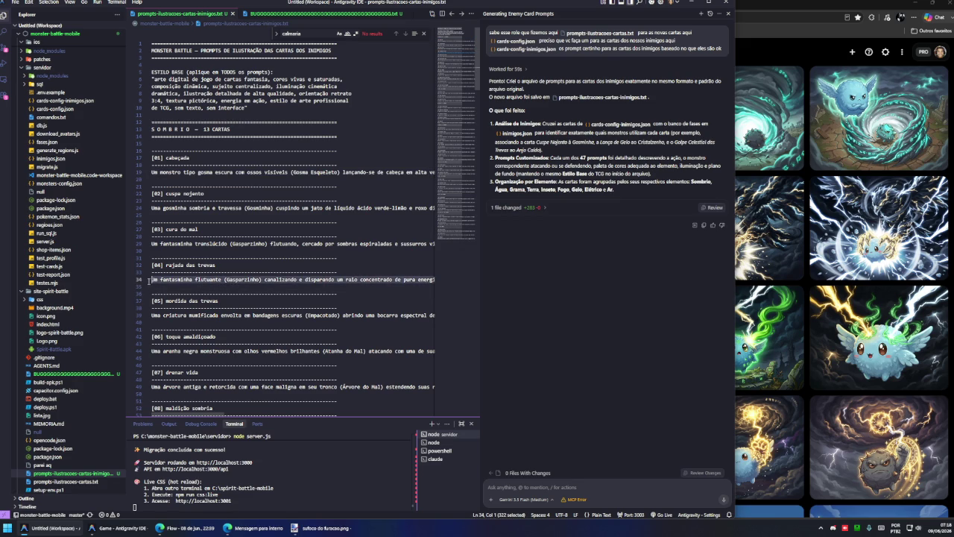
pyautogui.hotkey('alt', 'Tab')
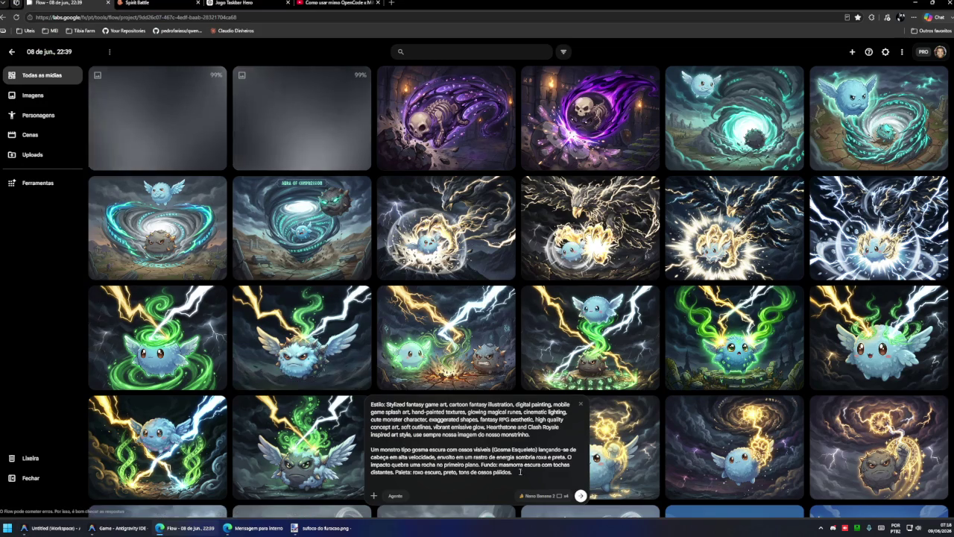
pyautogui.moveTo(513, 472); pyautogui.dragTo(387, 456)
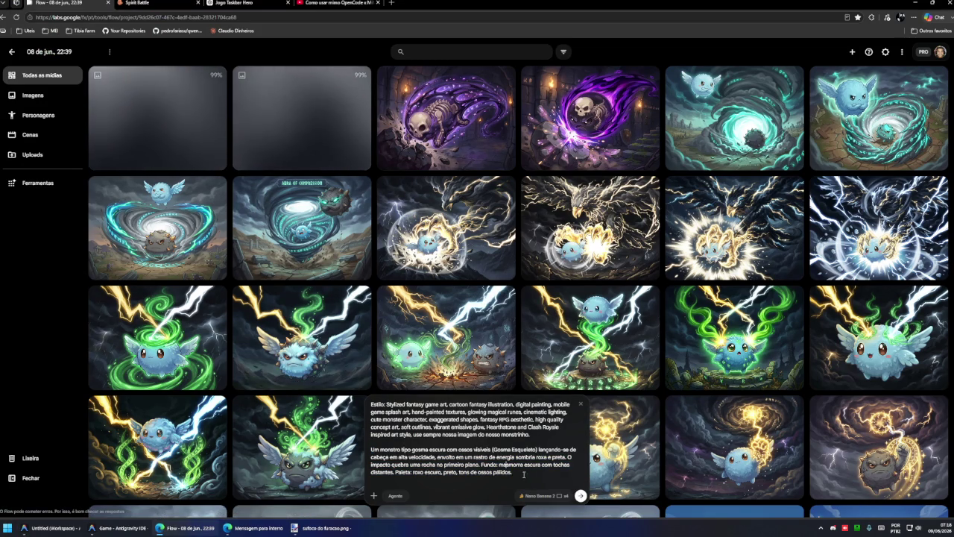
pyautogui.write('Um fantasminha flutuante (Gasparzinho) canalizando e disparando um raio concentrado de pura energia negra com relâmpagos violetas crepitando ao redor do feixe. O raio corta o ar, rachando o solo por onde passa. Fundo: floresta mal-assombrada sob a lua cheia. Paleta: azul-meia-noite, roxo elétrico, núcleo preto absoluto.')
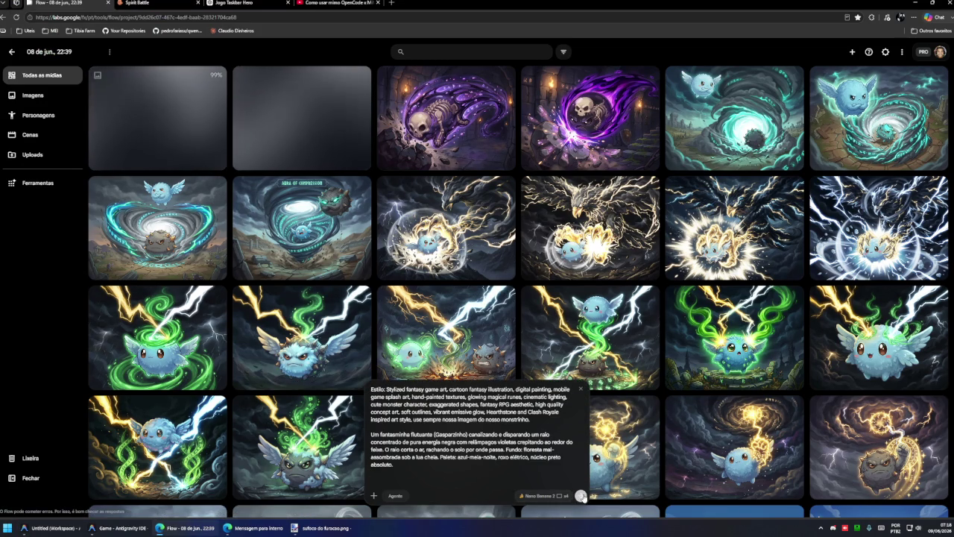
pyautogui.click(580, 495)
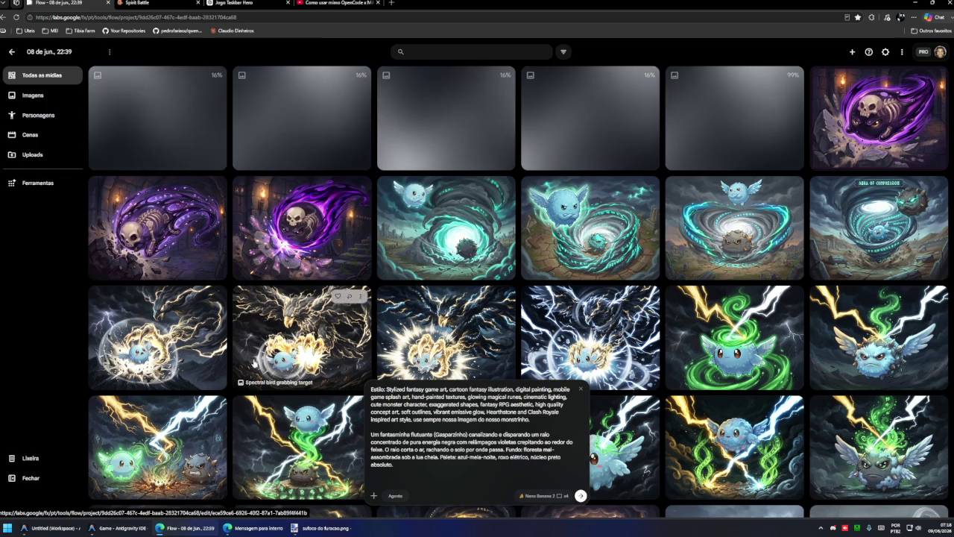
pyautogui.hotkey('alt', 'Tab')
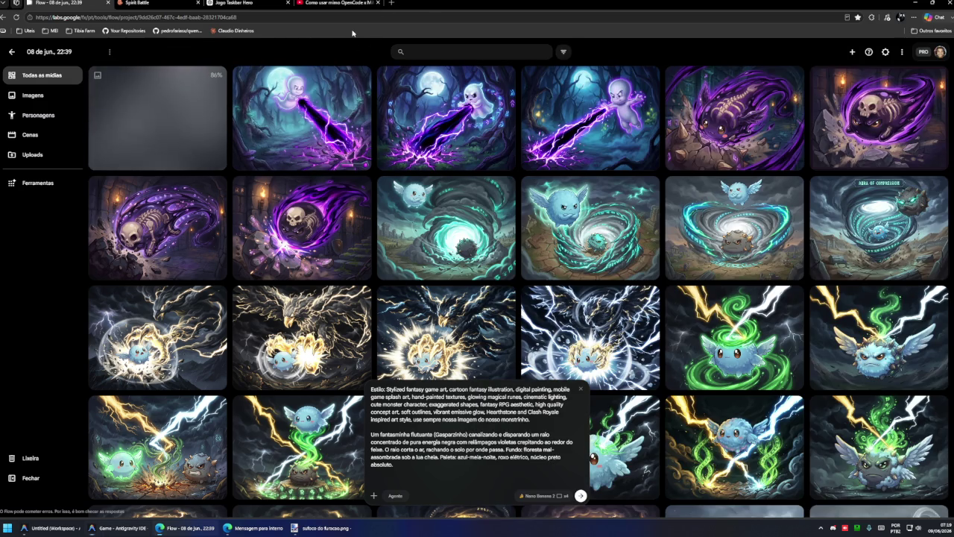
# - Copy the finished ghost illustration from Flow and bring up tremor sismico.png in Paint.NET
pyautogui.click(442, 52)
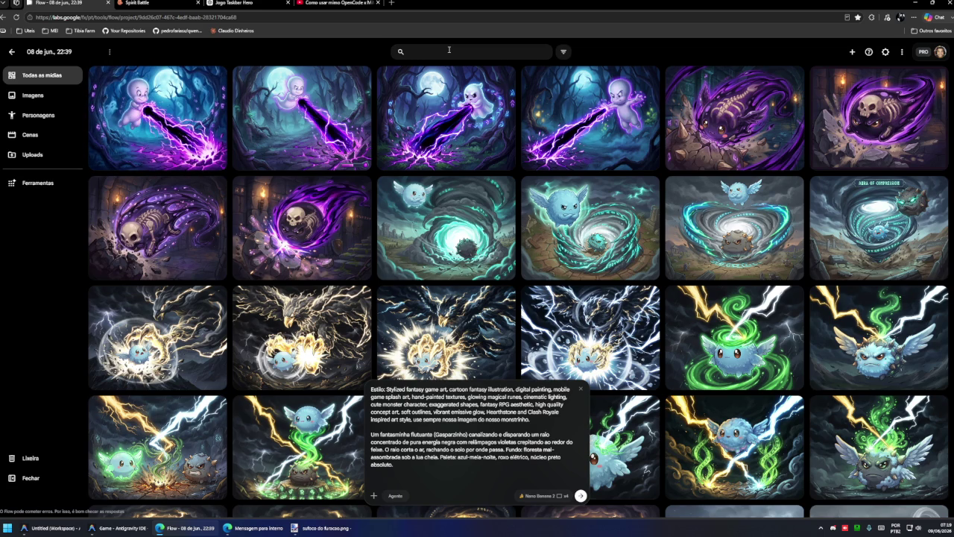
pyautogui.click(444, 68)
pyautogui.rightClick(463, 140)
pyautogui.click(514, 168)
pyautogui.hotkey('alt', 'Tab')
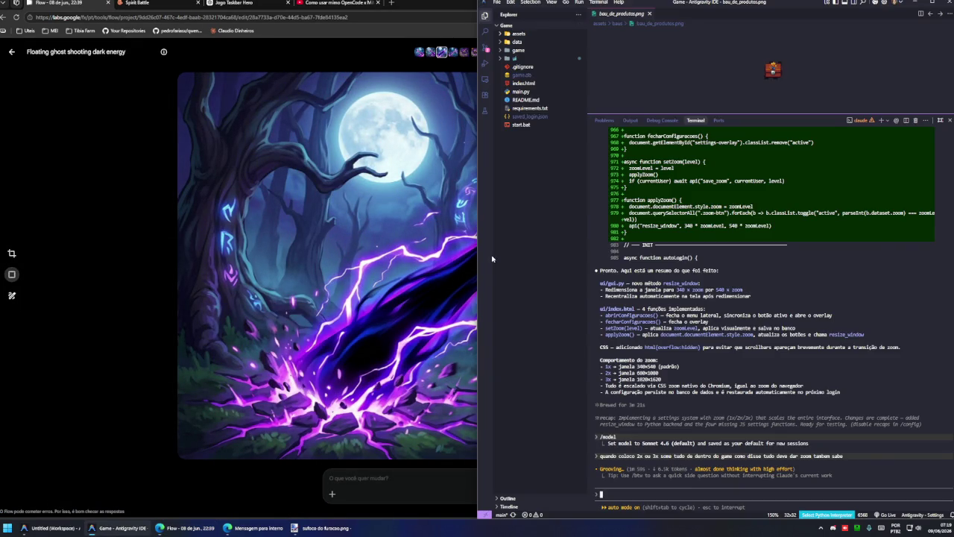
pyautogui.hotkey('alt', 'Tab')
pyautogui.click(320, 528)
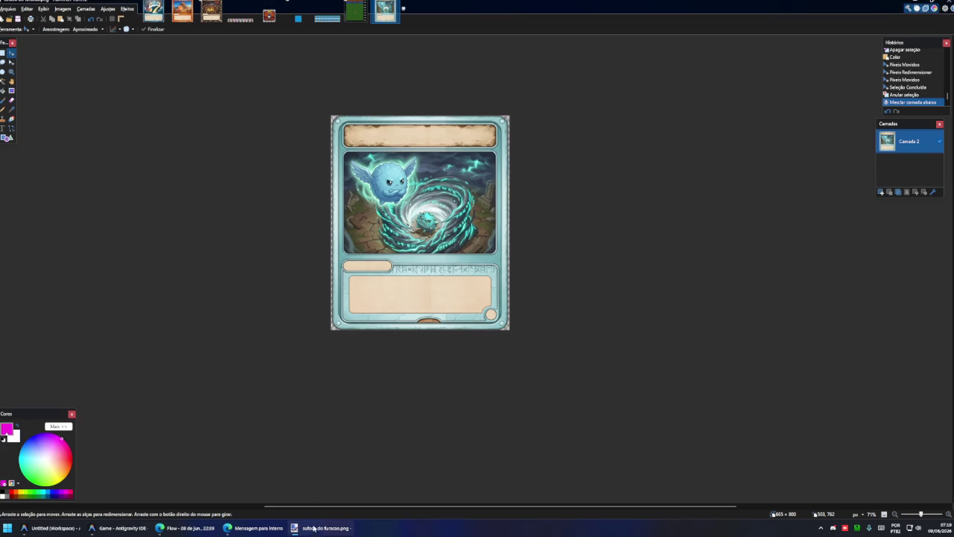
pyautogui.click(218, 18)
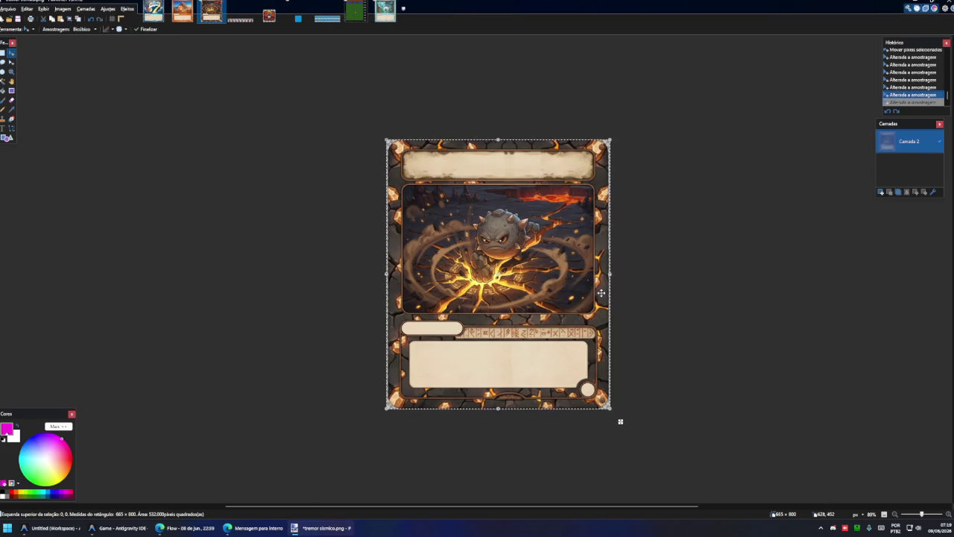
# - Undo the old art, clear Camada 2 and paste the ghost illustration, keeping canvas size
pyautogui.hotkey('ctrl', 'z')
pyautogui.hotkey('ctrl', 'z')
pyautogui.hotkey('ctrl', 'z')
pyautogui.hotkey('ctrl', 'z')
pyautogui.hotkey('ctrl', 'z')
pyautogui.hotkey('ctrl', 'z')
pyautogui.hotkey('ctrl', 'z')
pyautogui.hotkey('ctrl', 'z')
pyautogui.hotkey('ctrl', 'z')
pyautogui.click(901, 166)
pyautogui.hotkey('ctrl', 'z')
pyautogui.hotkey('ctrl', 'z')
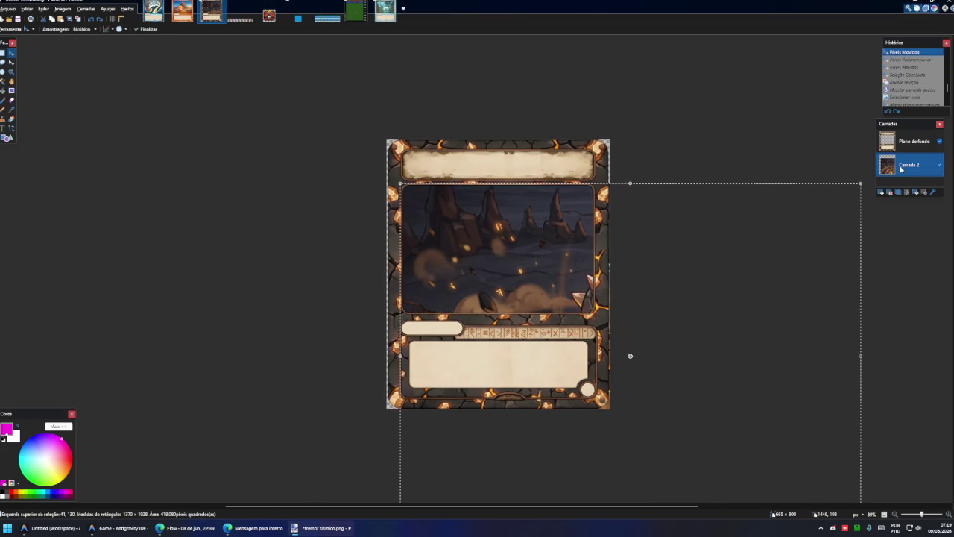
pyautogui.hotkey('ctrl', 'a')
pyautogui.press('Delete')
pyautogui.hotkey('ctrl', 'v')
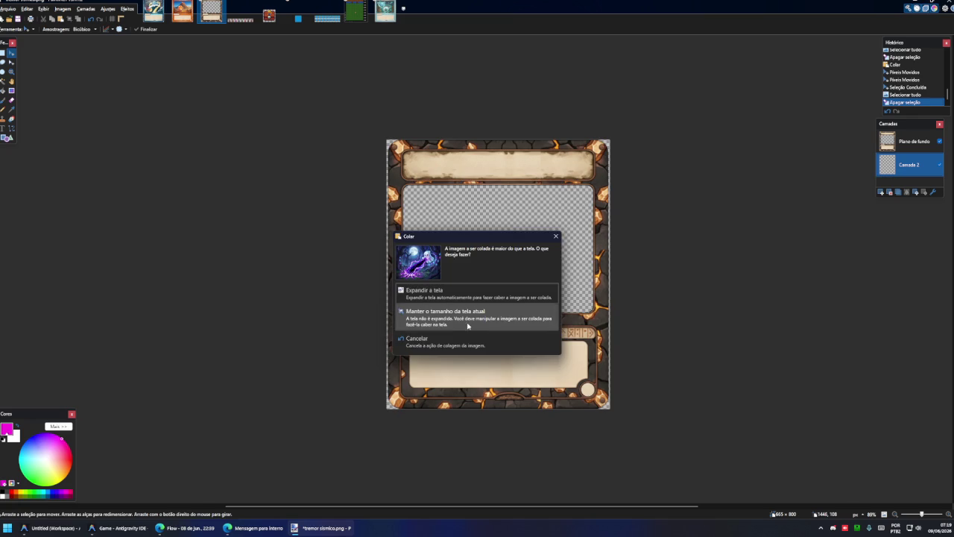
pyautogui.click(448, 313)
# - Move and shrink the ghost art to fit inside the card's art frame, then deselect
pyautogui.moveTo(486, 273); pyautogui.dragTo(474, 260)
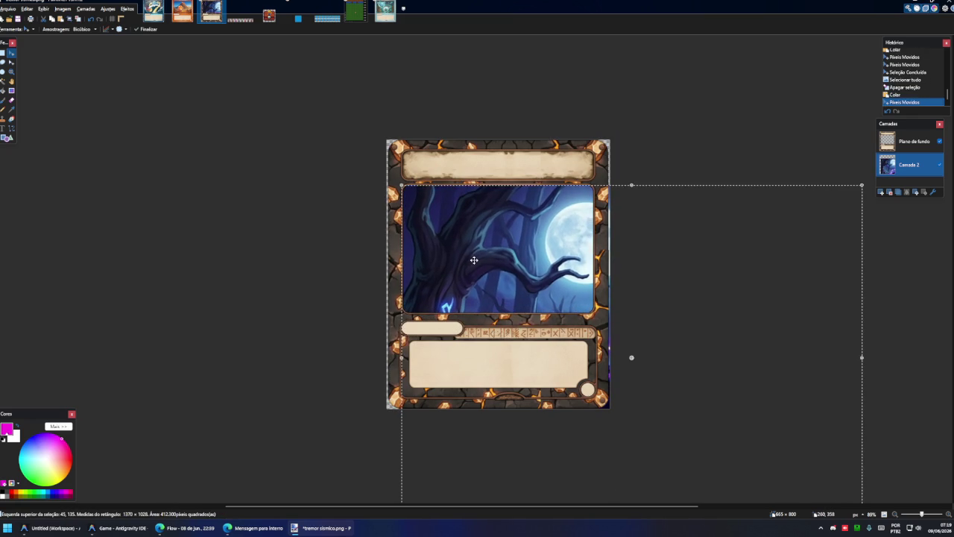
pyautogui.scroll(-3, 848, 424)
pyautogui.moveTo(862, 397); pyautogui.dragTo(634, 196)
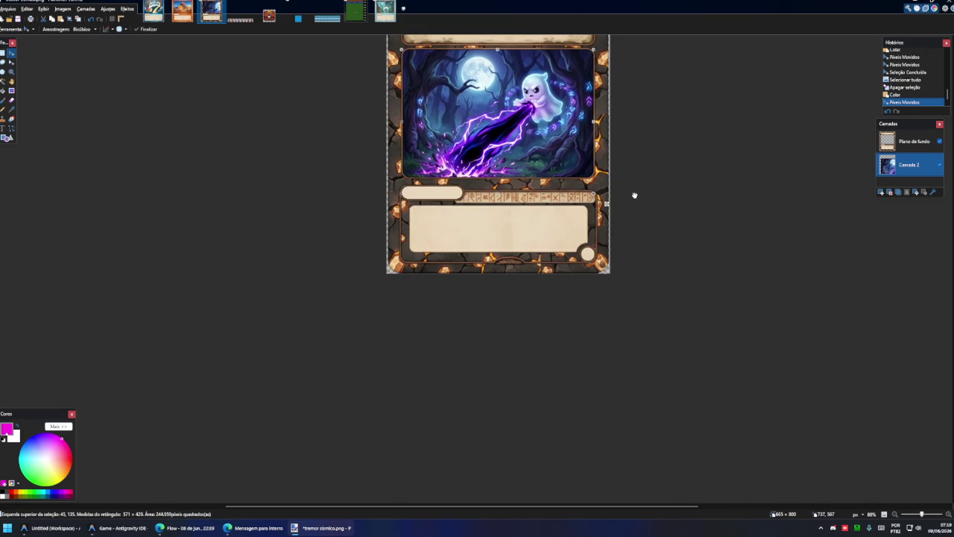
pyautogui.hotkey('ctrl', 'd')
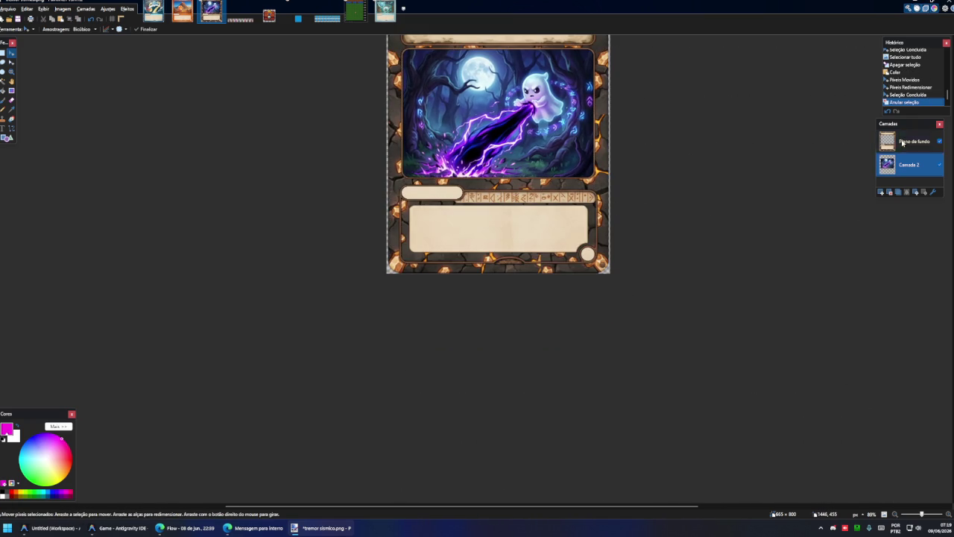
pyautogui.click(902, 143)
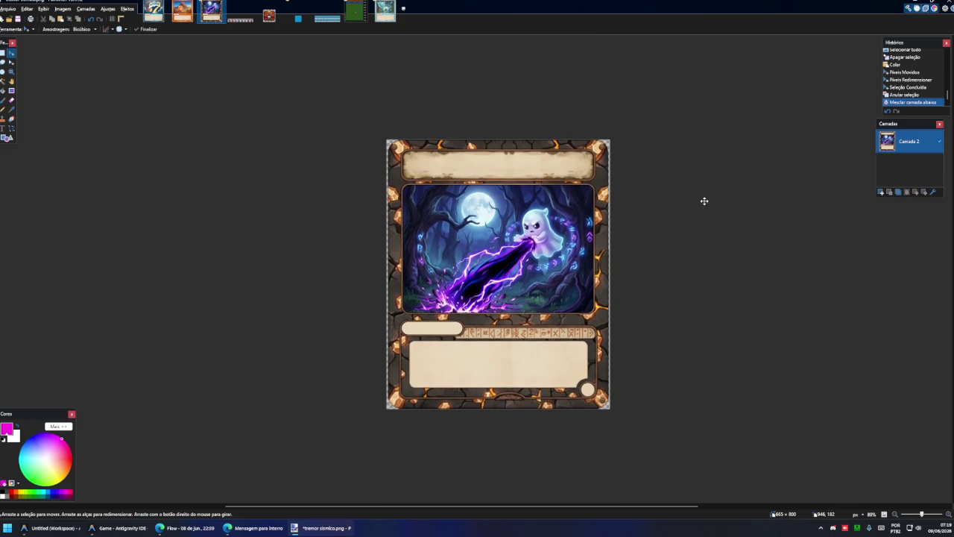
pyautogui.scroll(-1, 704, 201)
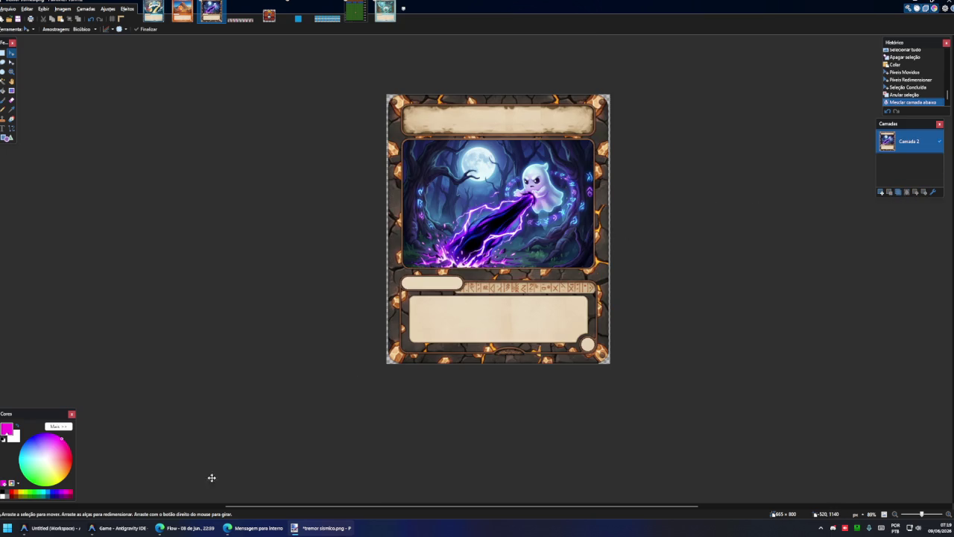
pyautogui.click(60, 529)
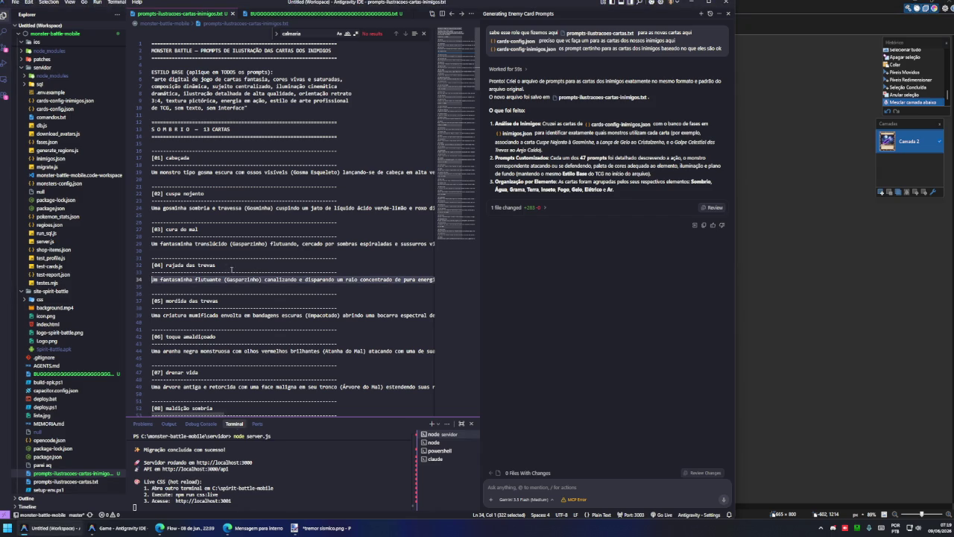
# - Save the ghost card as rajada das trevas.png in the cartas Monstros folder
pyautogui.doubleClick(207, 265)
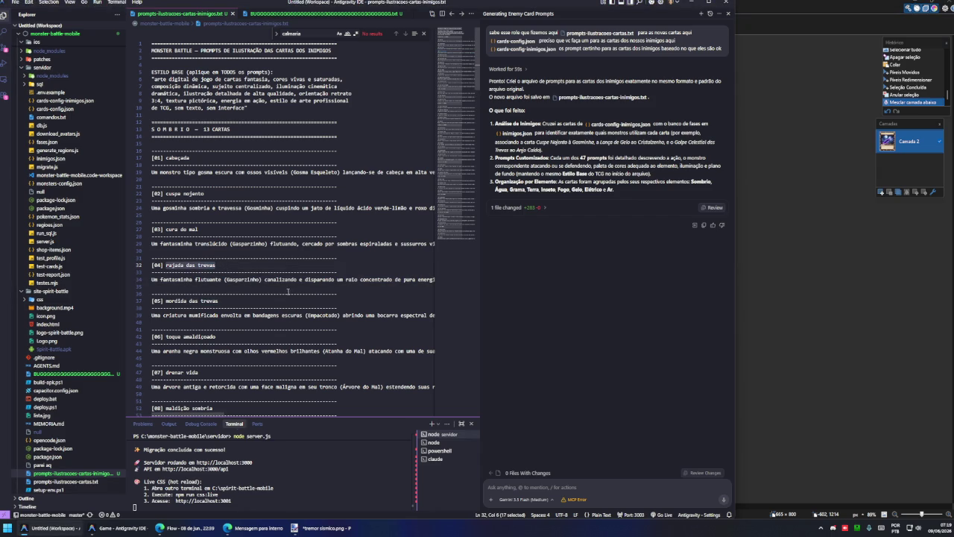
pyautogui.hotkey('alt', 'Tab')
pyautogui.hotkey('ctrl', 'shift', 's')
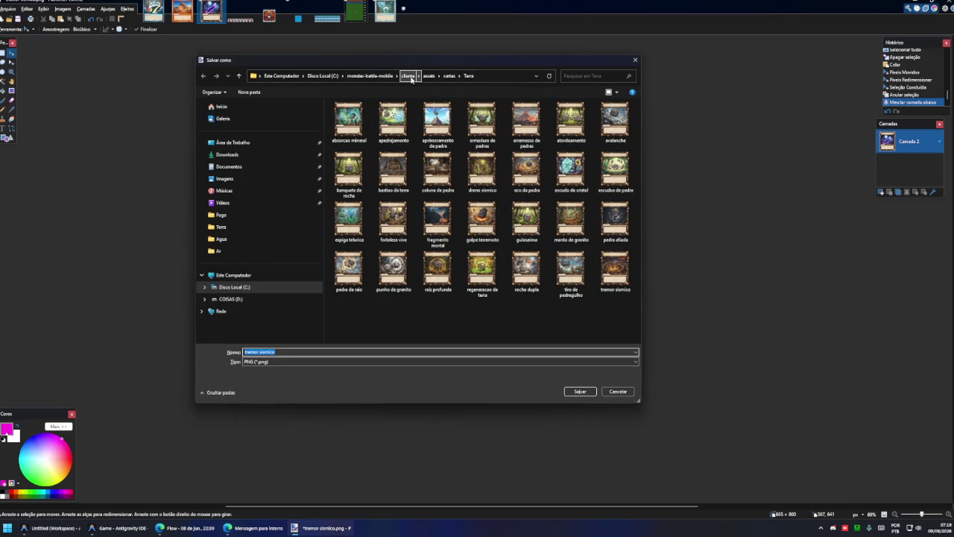
pyautogui.click(449, 76)
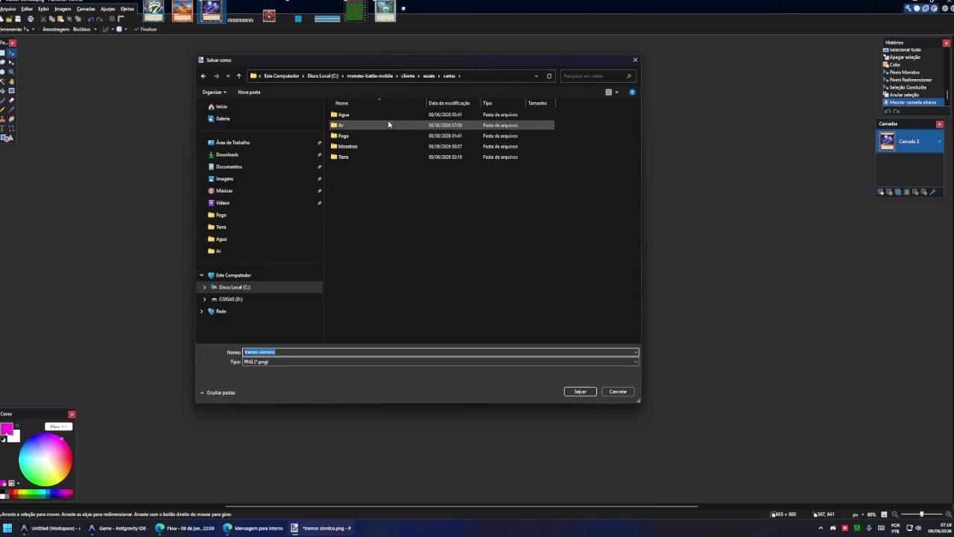
pyautogui.doubleClick(359, 149)
pyautogui.press('Return')
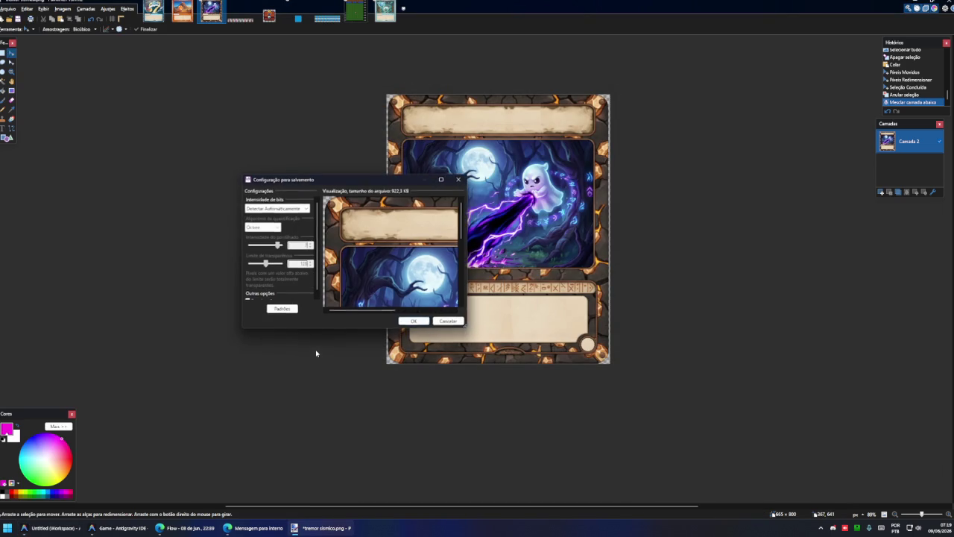
pyautogui.click(418, 317)
# - Select the mummy creature prompt on line 39 and switch to the ChatGPT conversation
pyautogui.hotkey('alt', 'Tab')
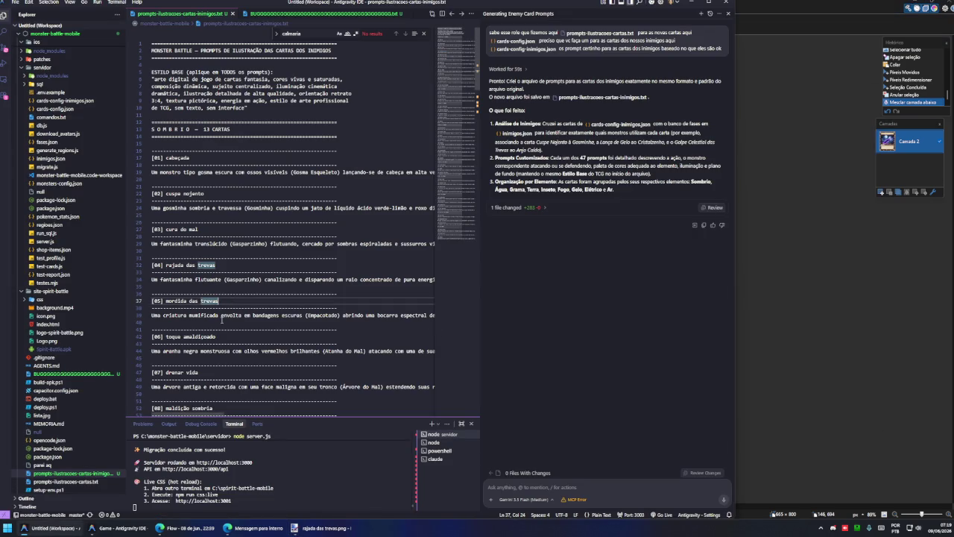
pyautogui.moveTo(211, 321); pyautogui.dragTo(148, 316)
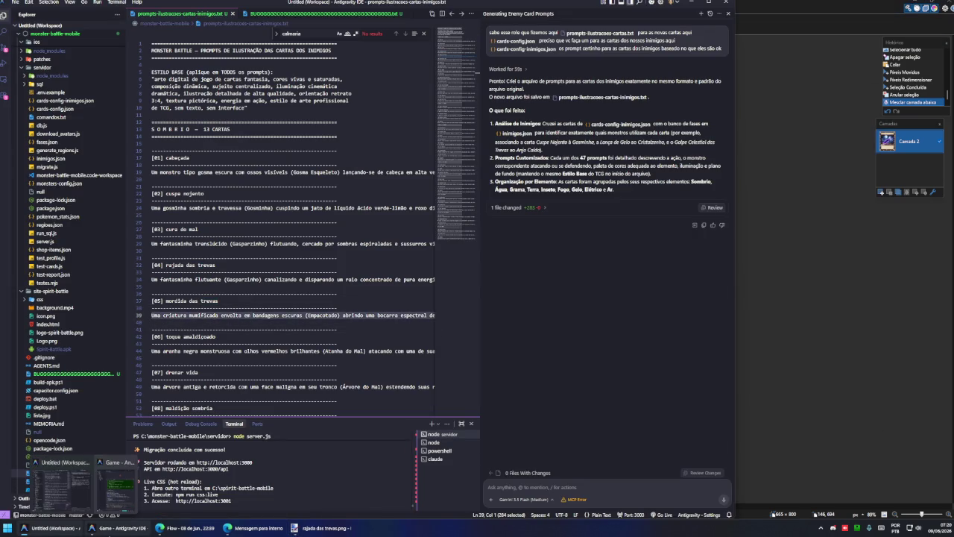
pyautogui.click(112, 528)
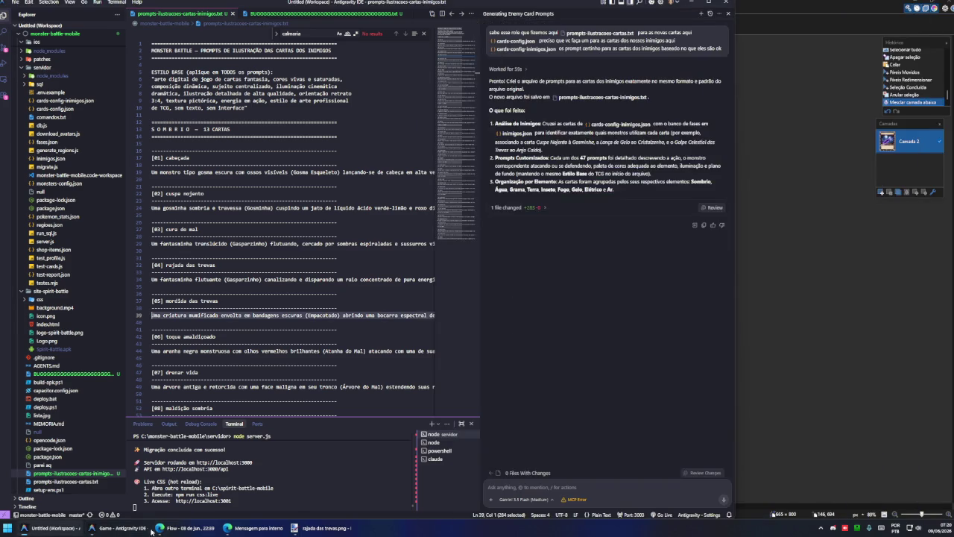
pyautogui.click(252, 529)
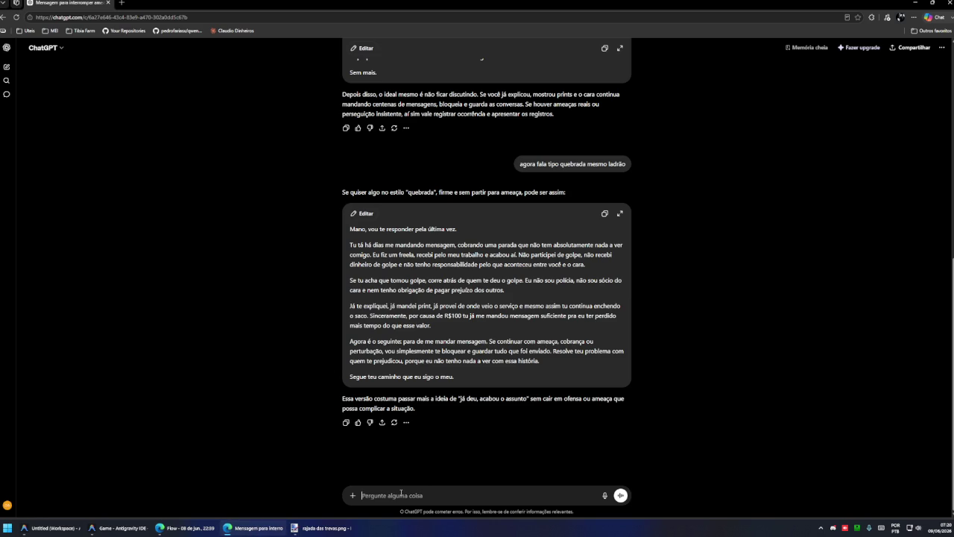
# - Replace the Flow prompt with the bandaged mummy prompt and generate four spectral-jaw illustrations
pyautogui.write('Uma criatura mumificada envolta em bandagens escuras (Empacotado) abrindo uma bocarra espectral de energia roxa flutuante com dentes afiados de luz sombria, desferindo uma mordida poderosa no ar. Fundo: tumba egípcia antiga e escura. Paleta: marrom-areia, roxo escuro, preto sombrio.')
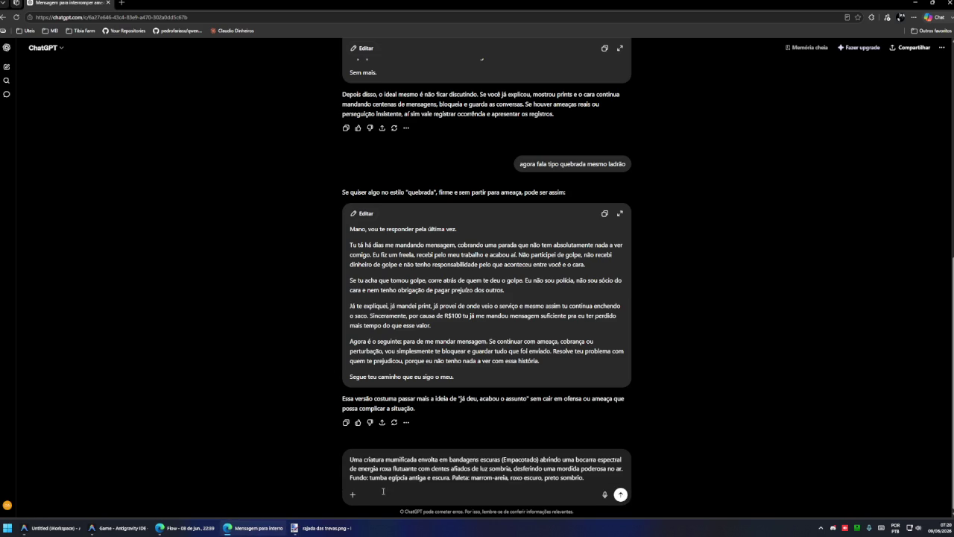
pyautogui.click(142, 528)
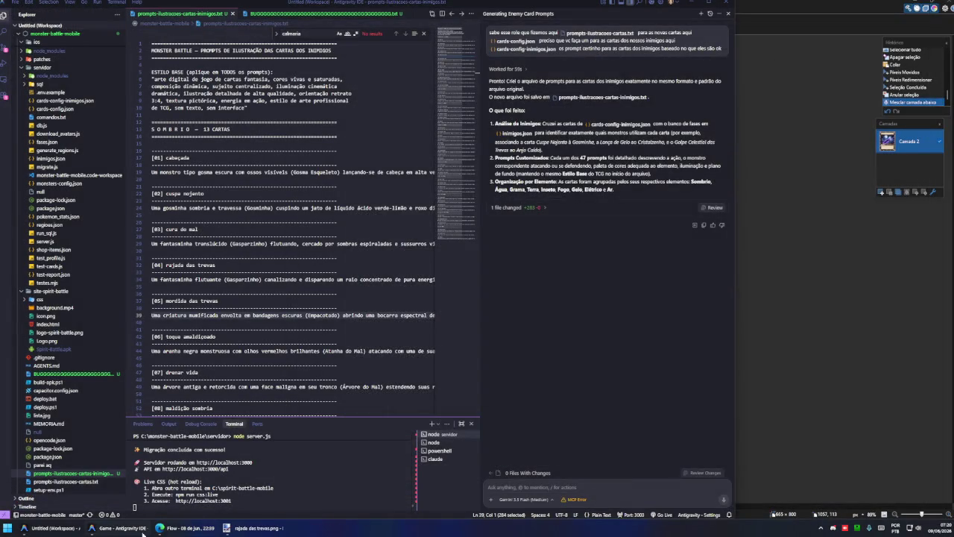
pyautogui.click(142, 532)
pyautogui.click(186, 528)
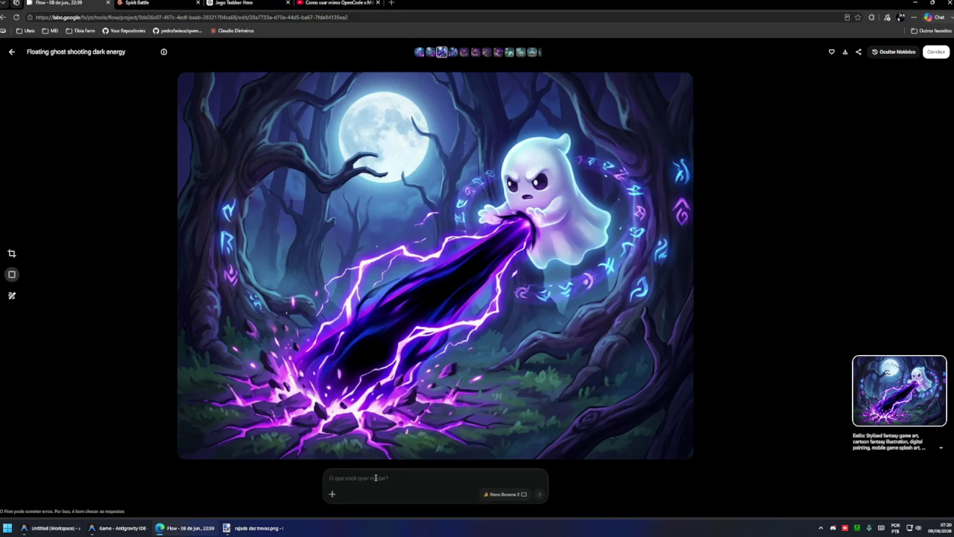
pyautogui.press('Escape')
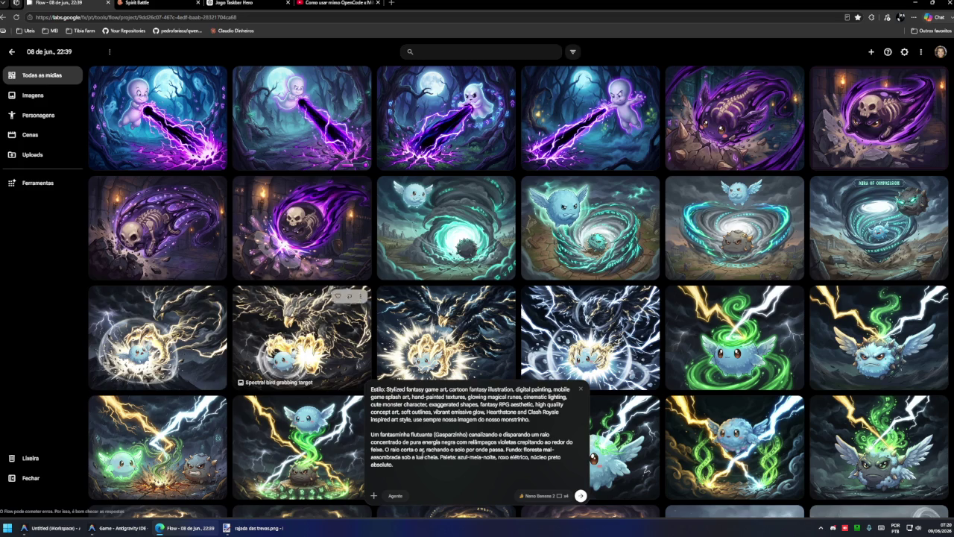
pyautogui.write('Uma criatura mumificada envolta em bandagens escuras (Empacotado) abrindo uma bocarra espectral de energia roxa flutuante com dentes afiados de luz sombria, desferindo uma mordida poderosa no ar. Fundo: tumba egípcia antiga e escura. Paleta: marrom-areia, roxo escuro, preto sombrio.')
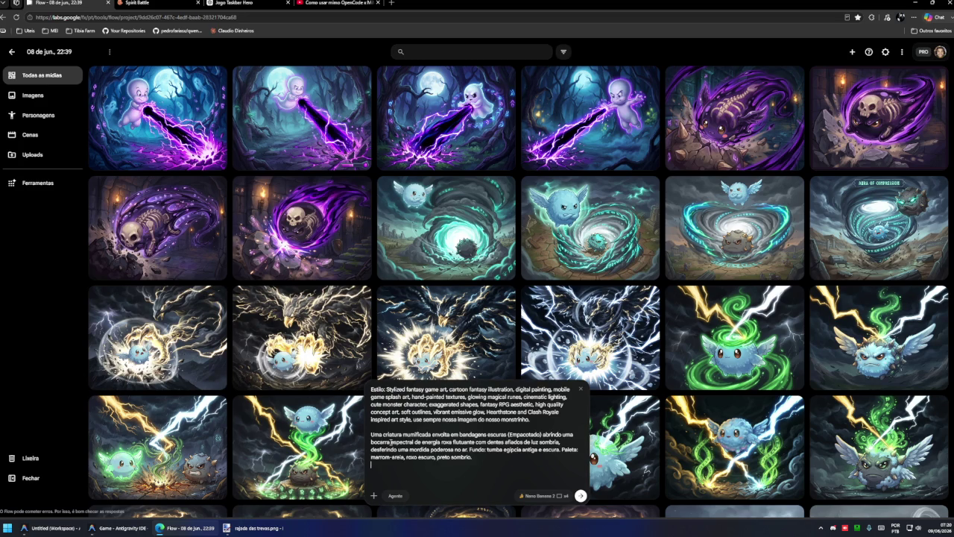
pyautogui.press('Return')
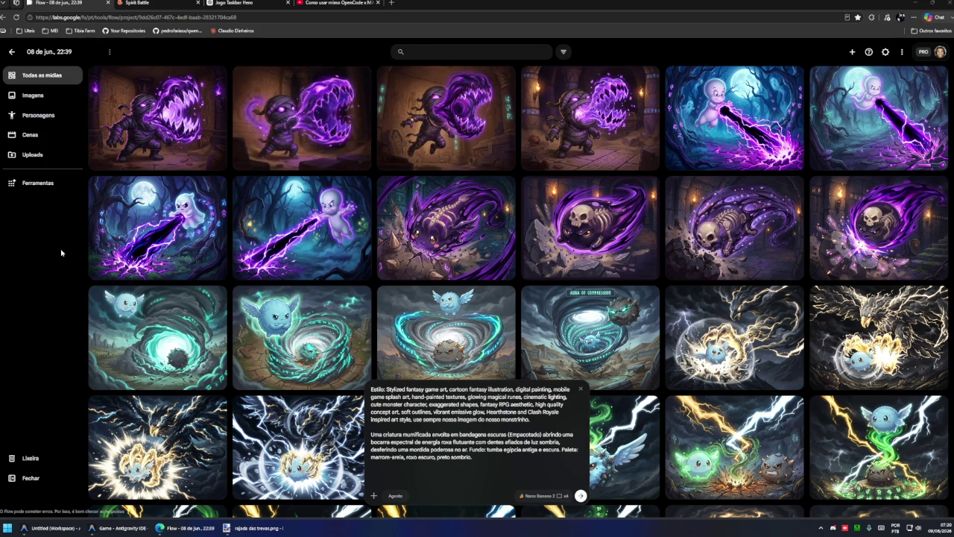
pyautogui.click(589, 119)
# - Copy the mummy image and paste it onto the cleared Camada 2 art layer
pyautogui.rightClick(369, 198)
pyautogui.click(416, 216)
pyautogui.click(257, 528)
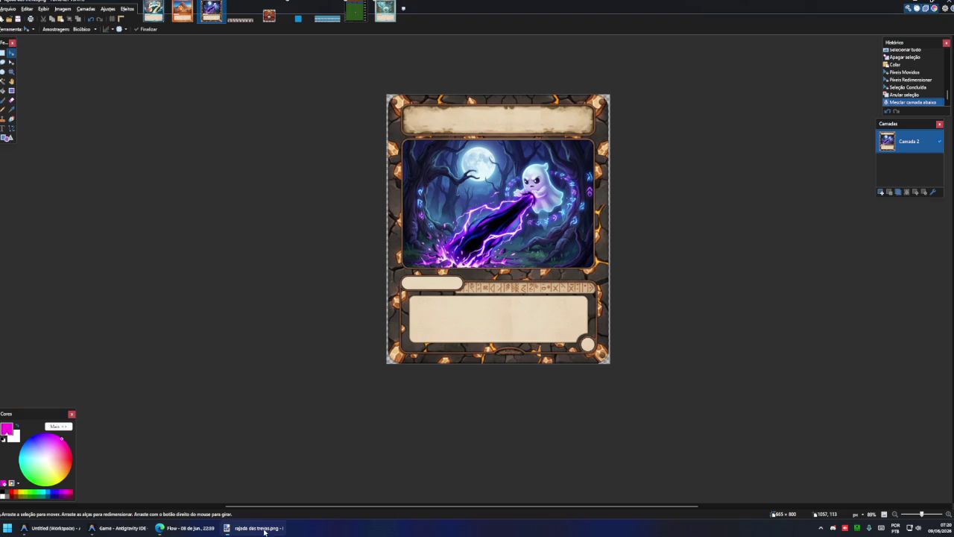
pyautogui.hotkey('ctrl', 'z')
pyautogui.click(900, 163)
pyautogui.hotkey('ctrl', 'a')
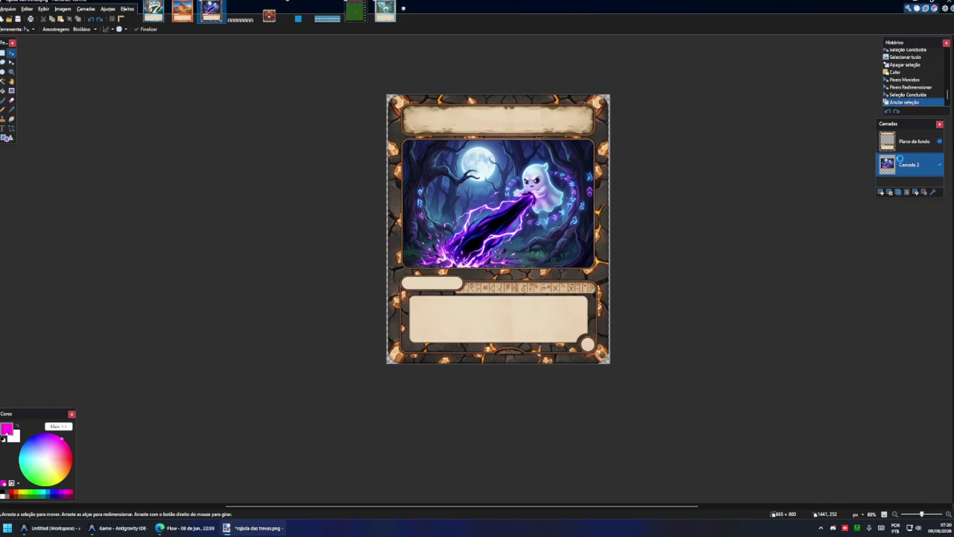
pyautogui.press('Delete')
pyautogui.hotkey('ctrl', 'v')
pyautogui.click(459, 311)
# - Move and shrink the mummy art into the card's art area and merge it with the frame
pyautogui.moveTo(460, 256); pyautogui.dragTo(479, 256)
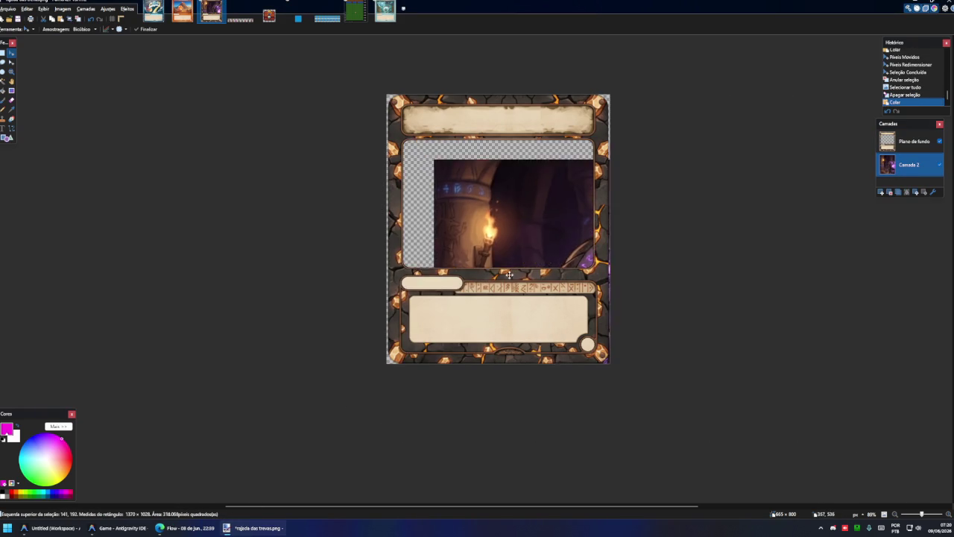
pyautogui.moveTo(873, 492)
pyautogui.mouseDown()
pyautogui.moveTo(617, 300)
pyautogui.moveTo(634, 283)
pyautogui.mouseUp()
pyautogui.hotkey('ctrl', 'd')
pyautogui.click(910, 141)
# - Save the card as mordida das trevas.png, using the name copied from the prompt file
pyautogui.click(907, 191)
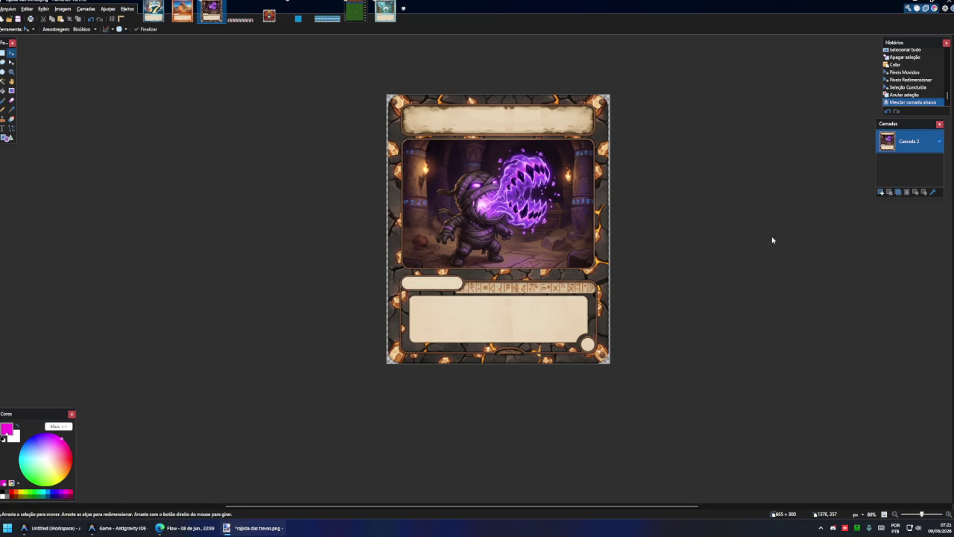
pyautogui.hotkey('ctrl', 'shift', 's')
pyautogui.click(52, 527)
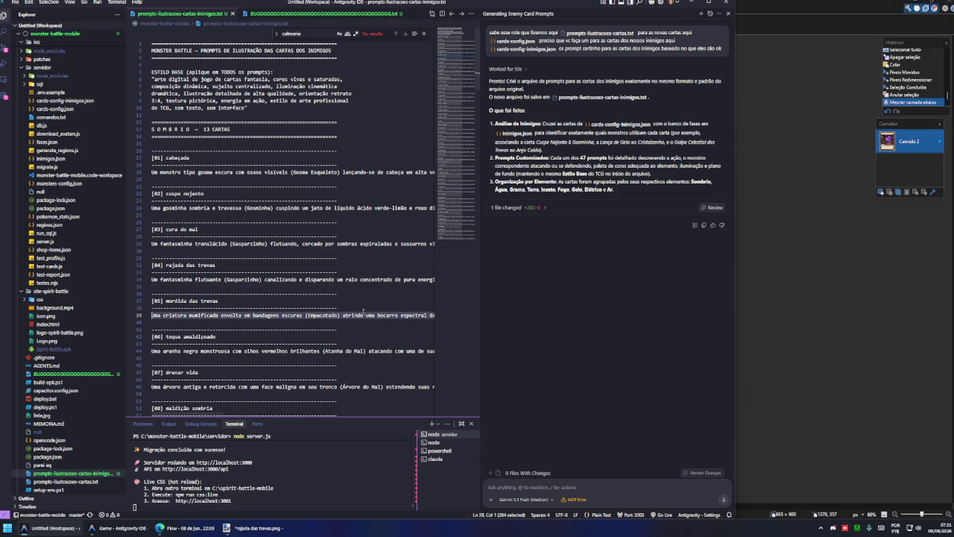
pyautogui.moveTo(218, 300); pyautogui.dragTo(165, 301)
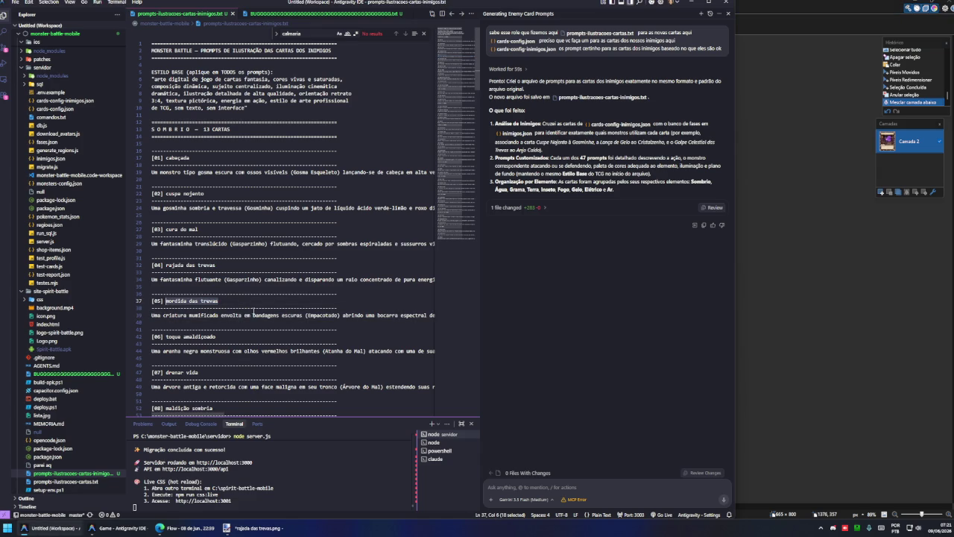
pyautogui.hotkey('ctrl', 'c')
pyautogui.hotkey('alt', 'Tab')
pyautogui.hotkey('ctrl', 'v')
pyautogui.click(577, 393)
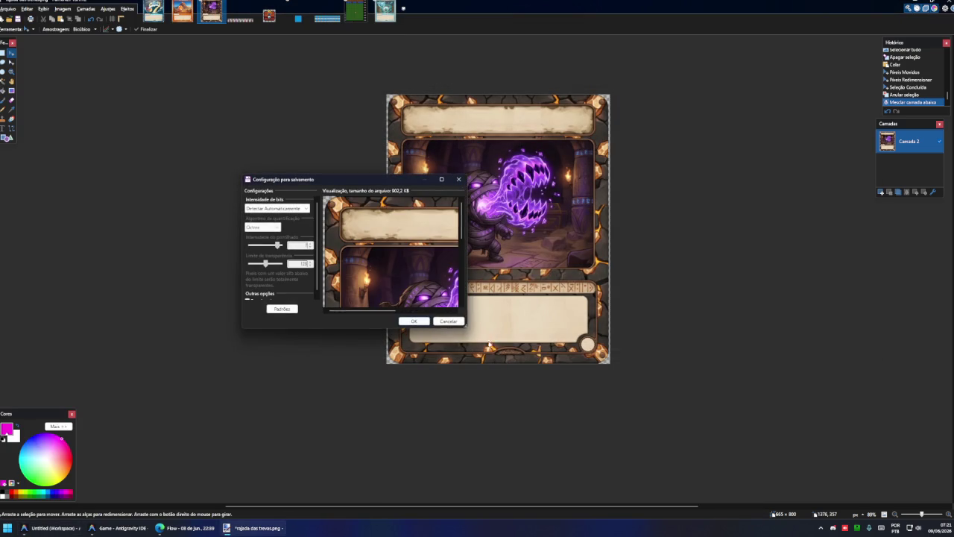
pyautogui.click(414, 321)
# - Select the black spider prompt on line 44 of the prompt file for the next card
pyautogui.hotkey('alt', 'Tab')
pyautogui.click(184, 315)
pyautogui.press('End')
pyautogui.hotkey('shift', 'Home')
pyautogui.click(186, 349)
pyautogui.press('End')
pyautogui.hotkey('shift', 'Home')
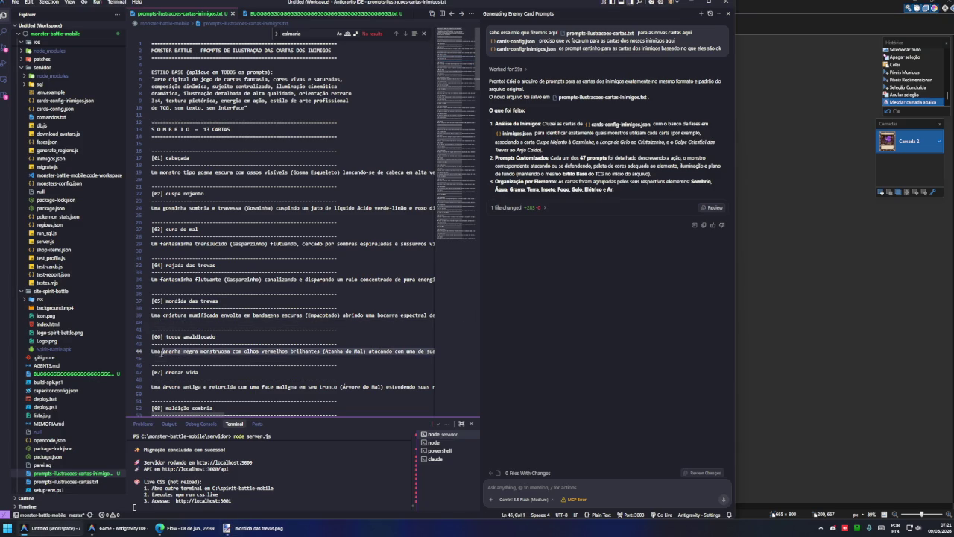
pyautogui.hotkey('alt', 'Tab')
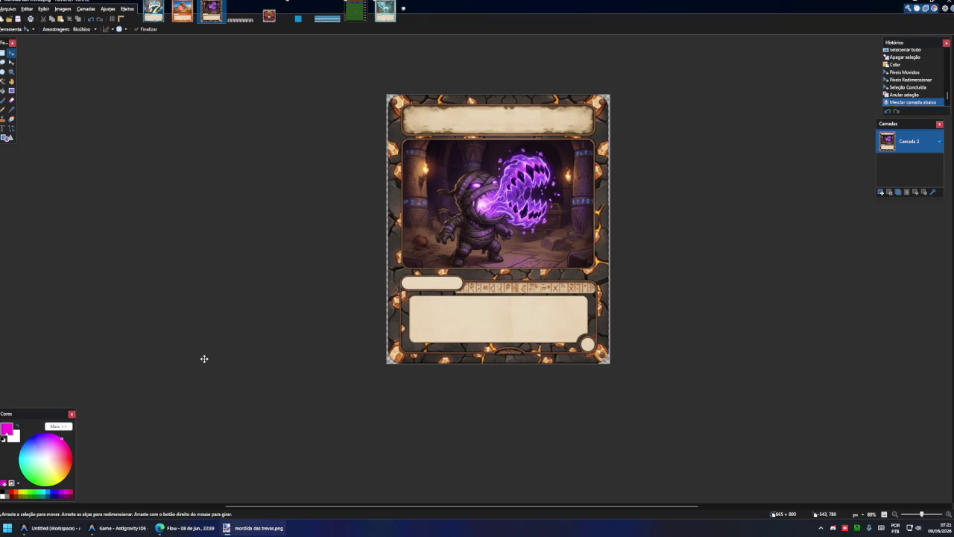
pyautogui.click(186, 528)
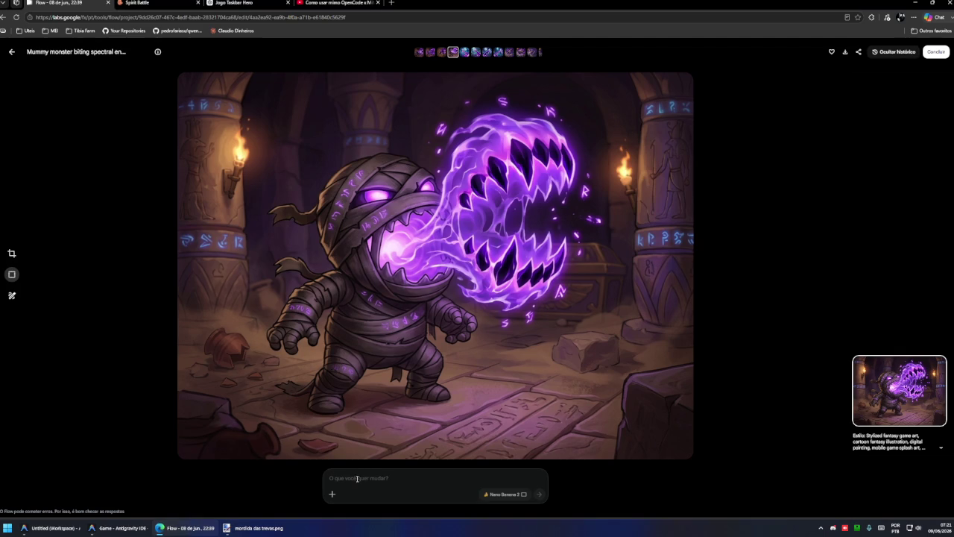
# - Replace the Flow prompt with the black spider prompt from line 44 and submit it
pyautogui.press('Escape')
pyautogui.moveTo(472, 456); pyautogui.dragTo(374, 442)
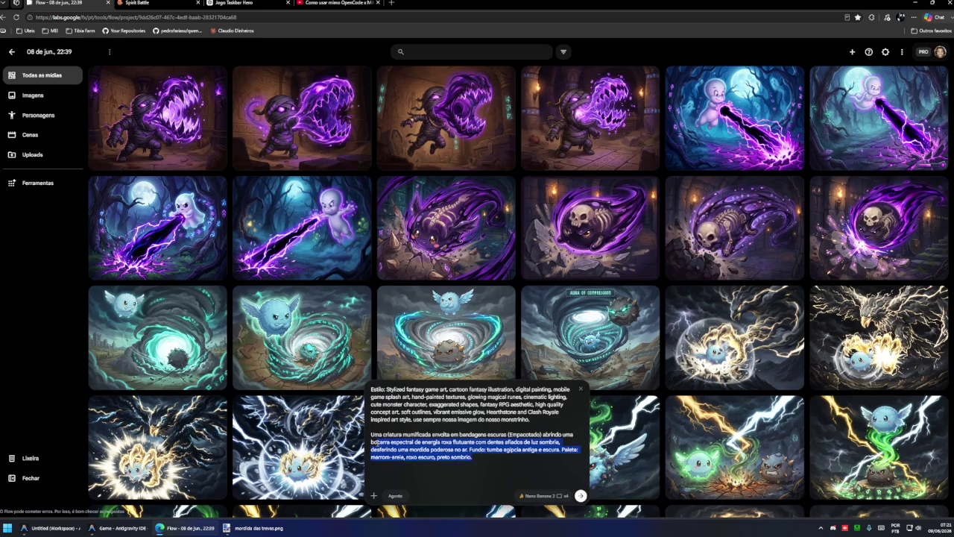
pyautogui.hotkey('ctrl', 'v')
pyautogui.click(581, 495)
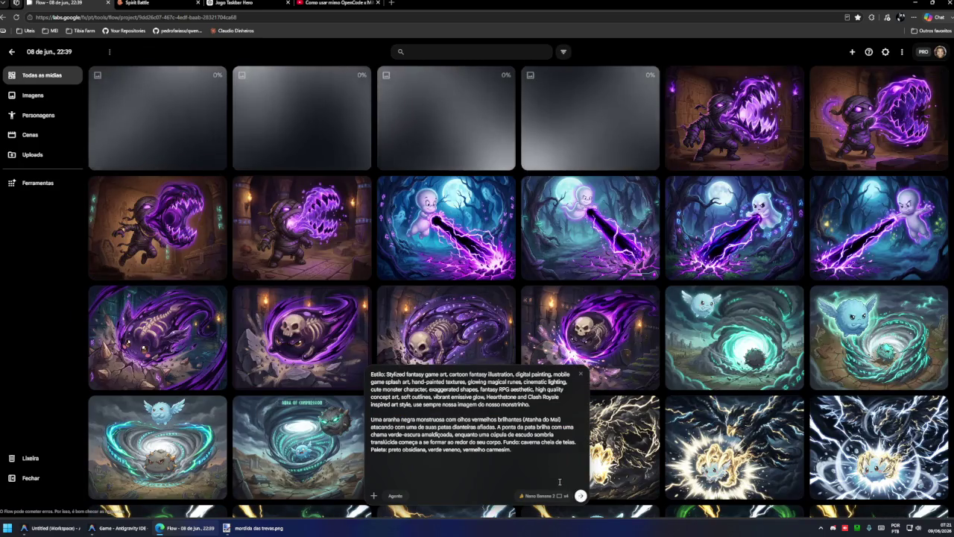
pyautogui.hotkey('alt', 'Tab')
pyautogui.click(117, 527)
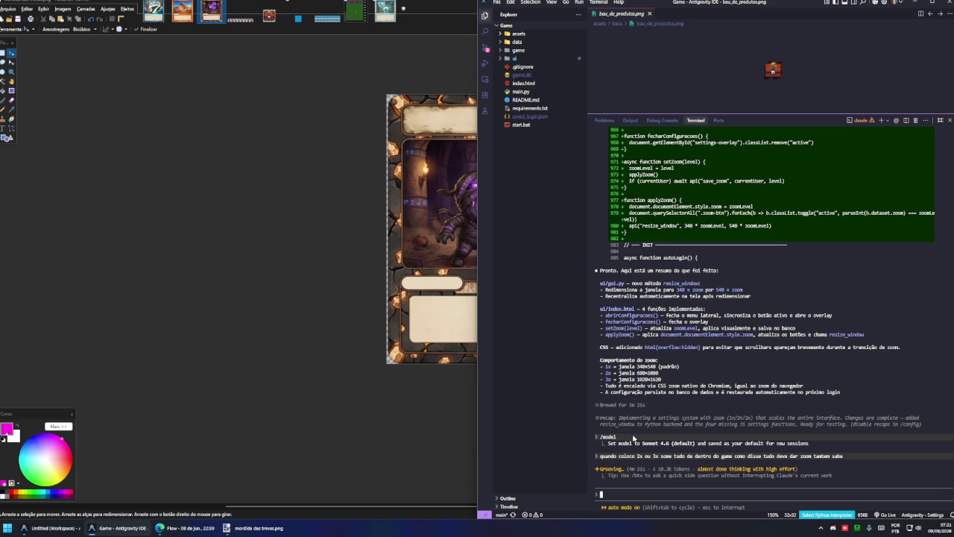
pyautogui.tripleClick(609, 470)
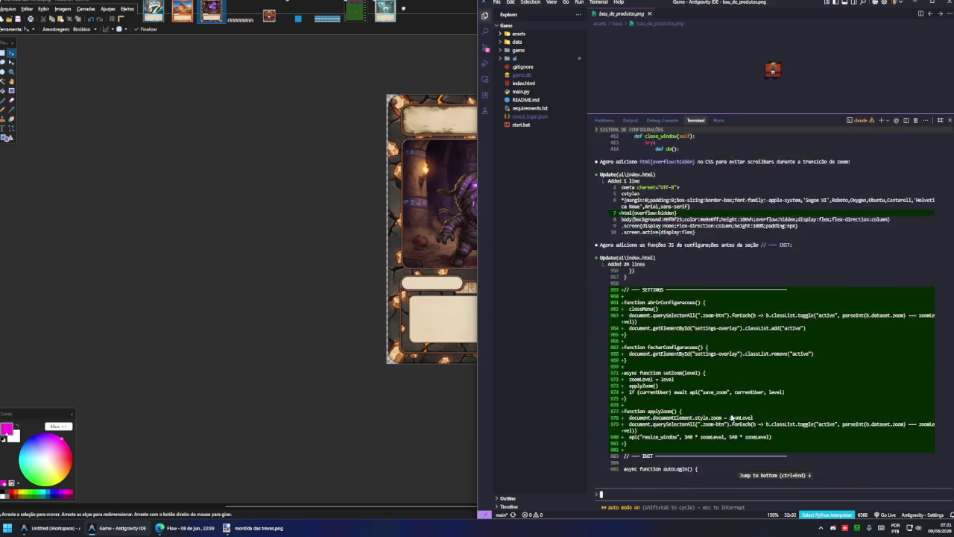
pyautogui.hotkey('shift', 'Tab')
pyautogui.hotkey('shift', 'Tab')
pyautogui.hotkey('shift', 'Tab')
pyautogui.hotkey('shift', 'Tab')
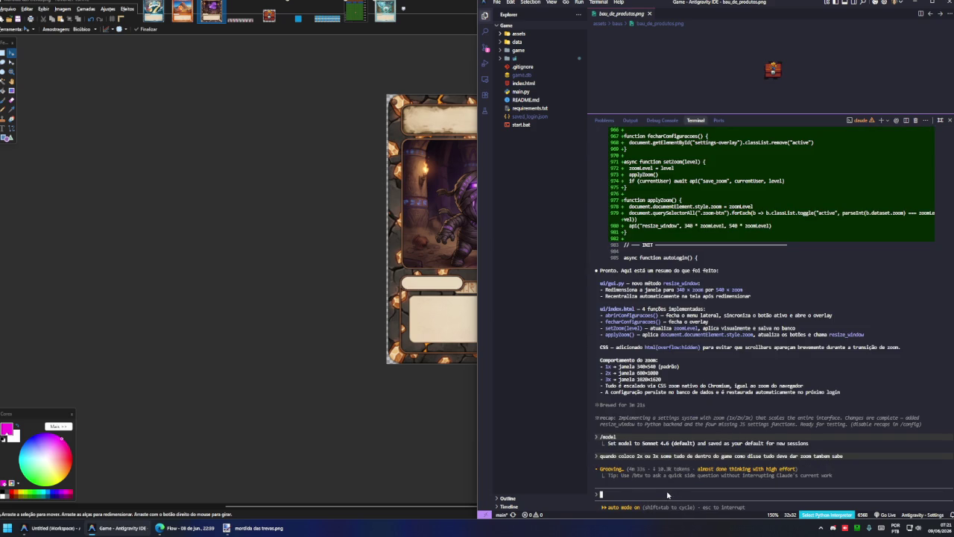
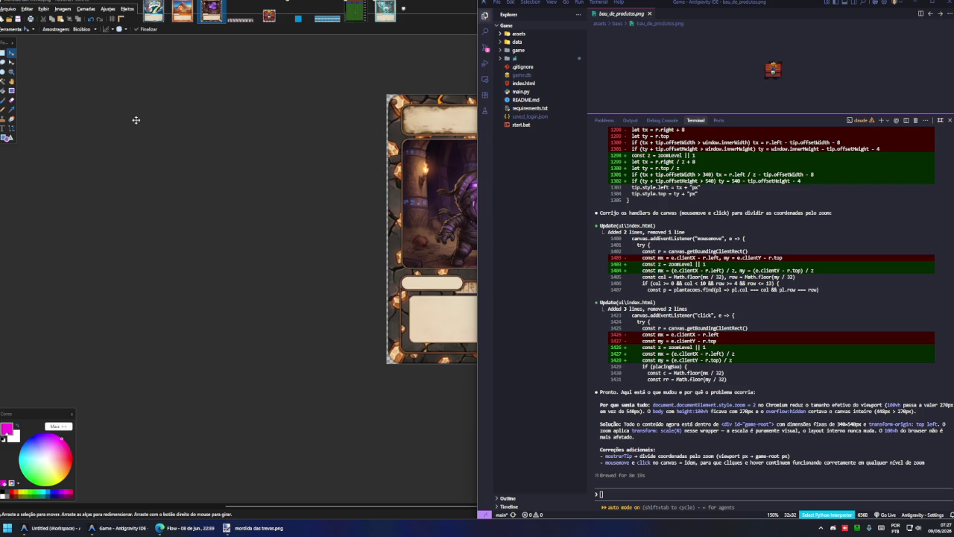
# - Launch the farm game, move its window right, and set the interface zoom to 2x
pyautogui.click(527, 479)
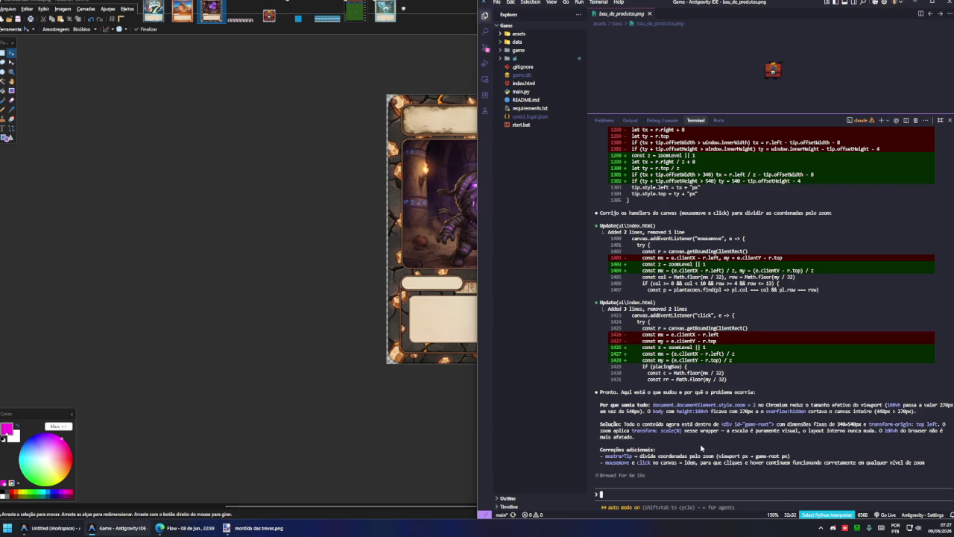
pyautogui.press('super+r')
pyautogui.press('Return')
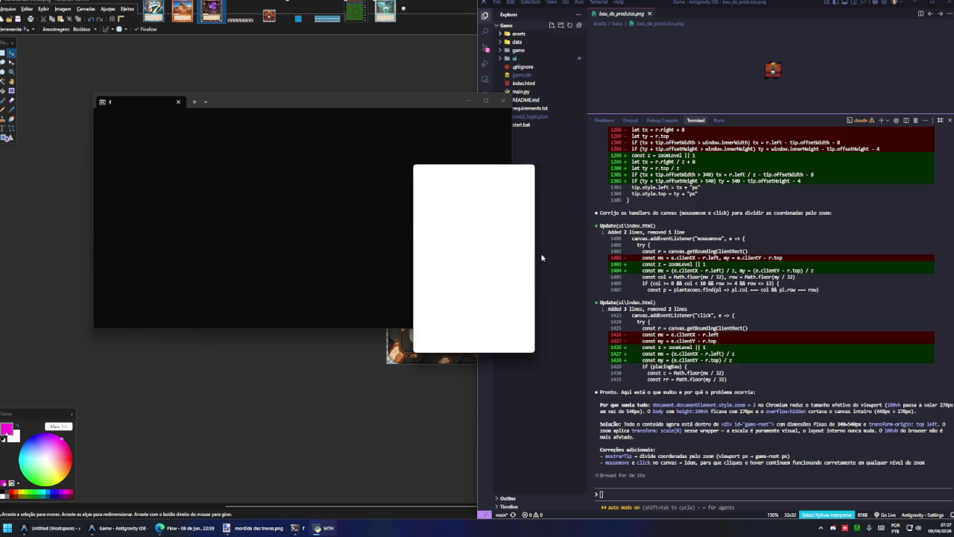
pyautogui.moveTo(431, 175); pyautogui.dragTo(549, 203)
pyautogui.click(540, 198)
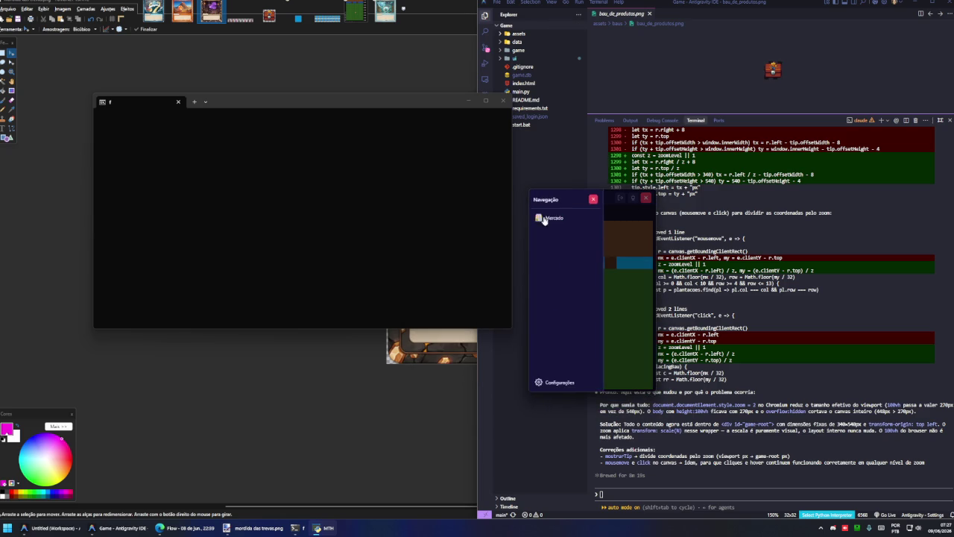
pyautogui.click(559, 384)
pyautogui.click(588, 300)
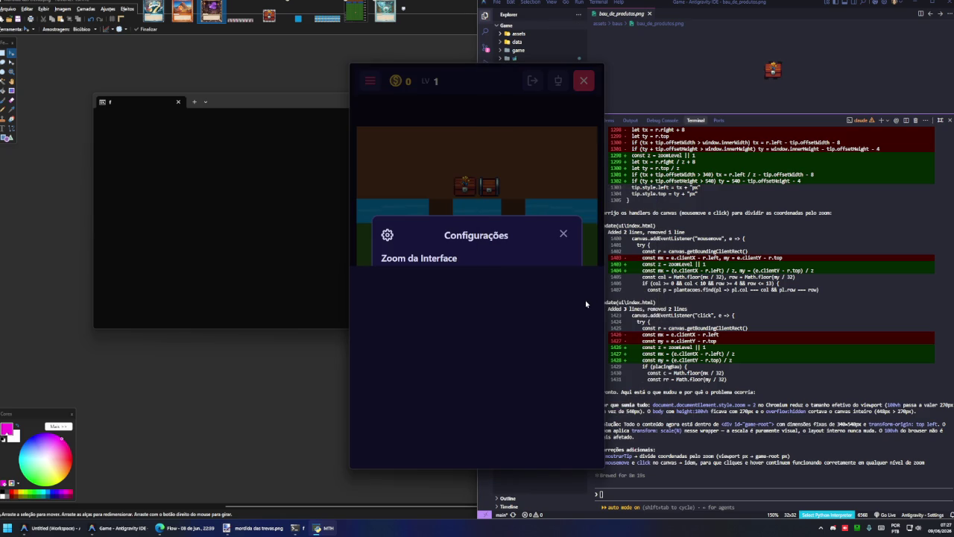
pyautogui.moveTo(498, 85); pyautogui.dragTo(589, 80)
pyautogui.click(657, 219)
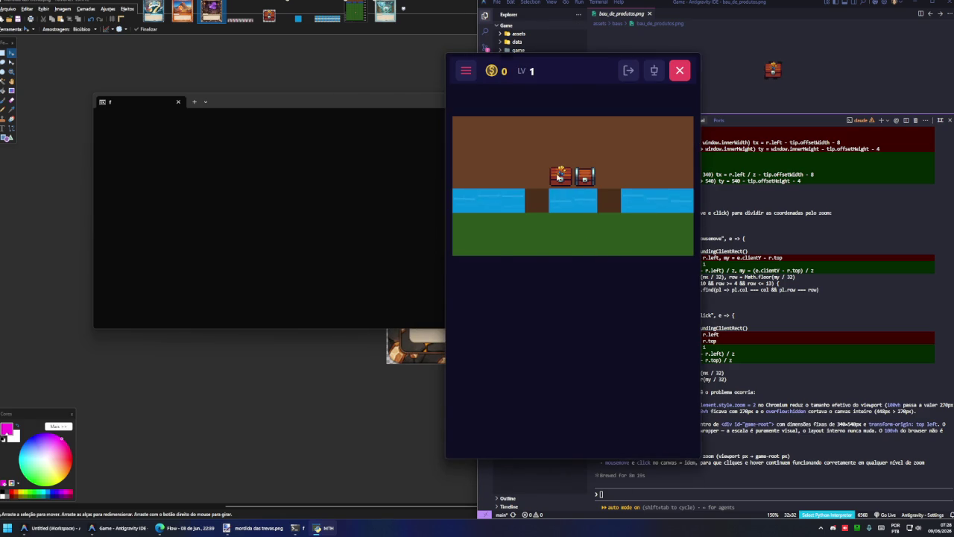
# - Check the Baú de Produtos chest and the Navegação drawer, then close the game
pyautogui.click(585, 176)
pyautogui.click(648, 167)
pyautogui.click(464, 72)
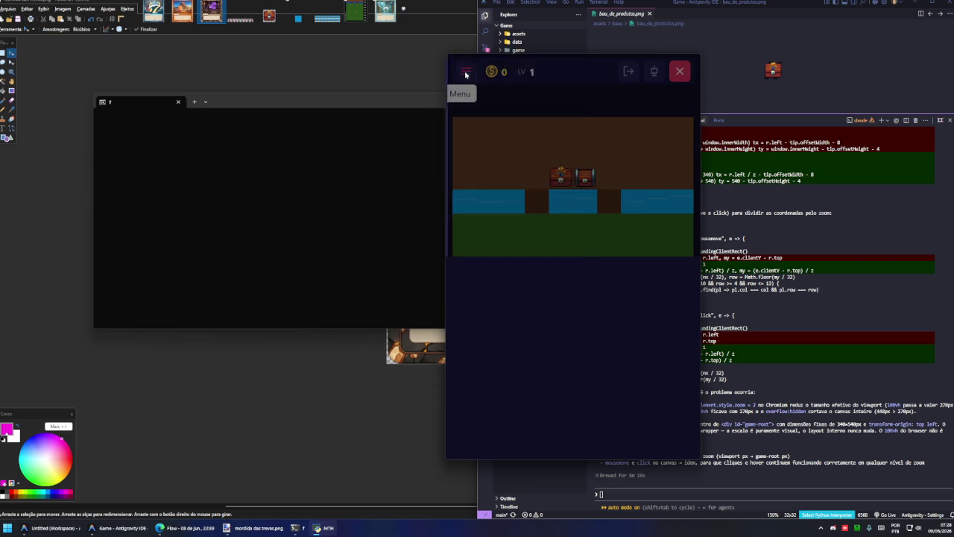
pyautogui.click(575, 75)
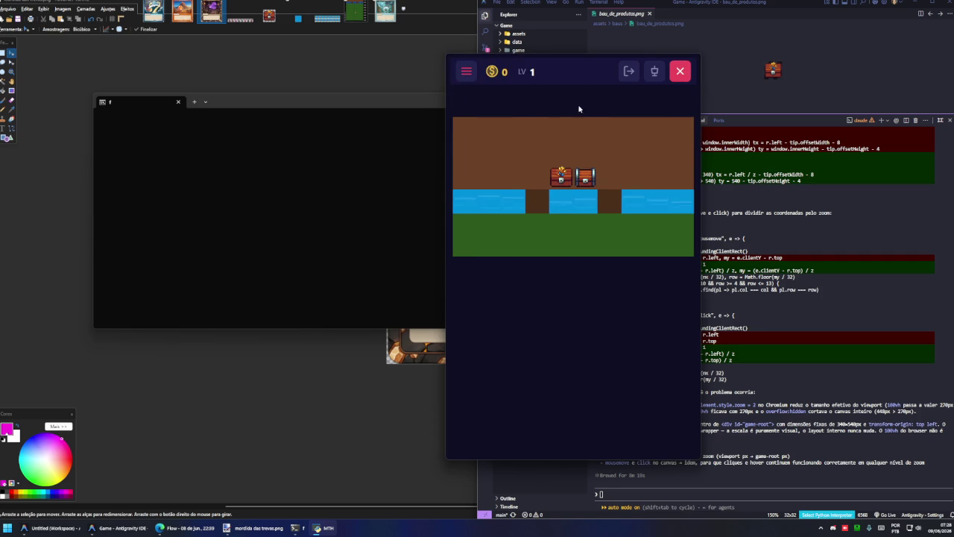
pyautogui.click(678, 71)
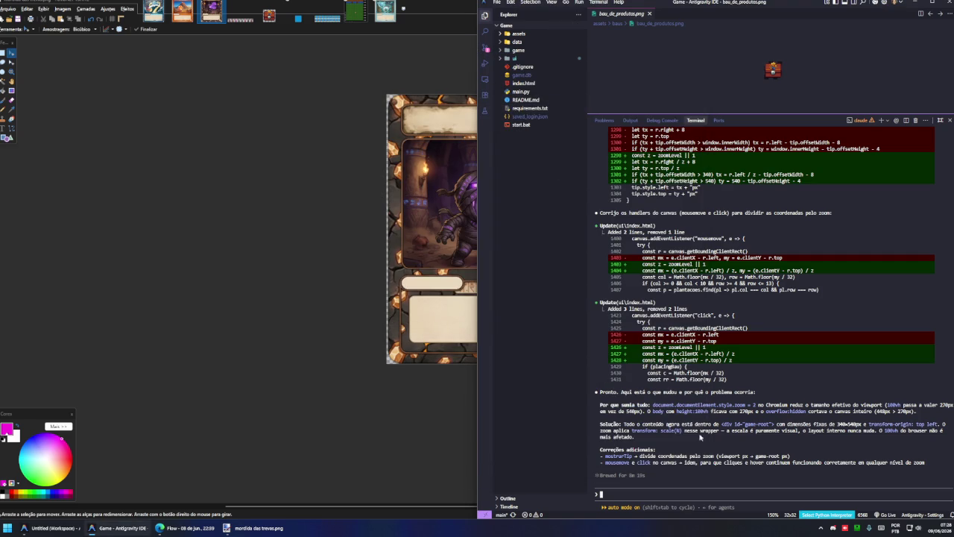
# - Tell the agent a line cuts through the game's middle and ask it to run and check
pyautogui.click(677, 495)
pyautogui.write('ixi fico sma linha no meio cortando kkkk')
pyautogui.write(' ai nao da para ver nada pfv esxecuta ai e veja vc mesmo')
pyautogui.press('Return')
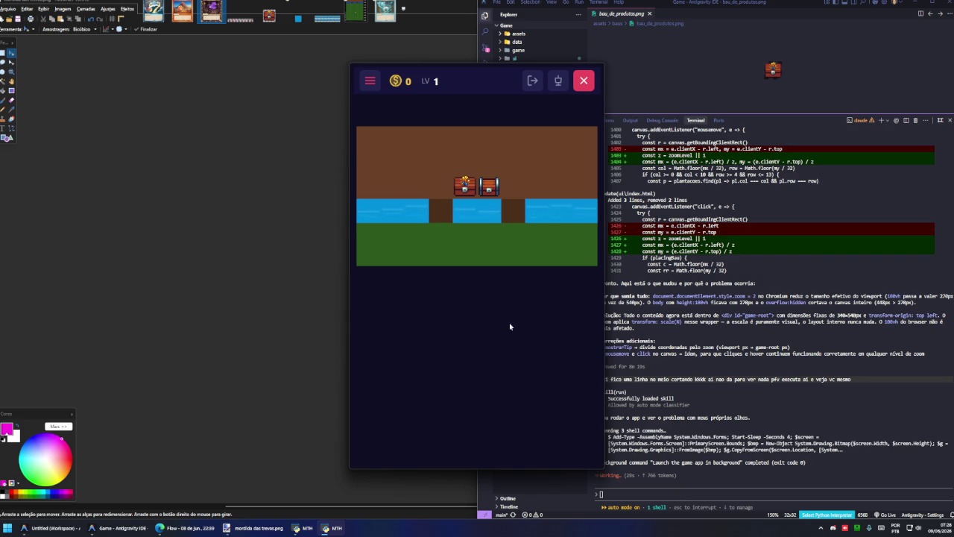
# - Pull the two agent-launched game windows apart and close both of them
pyautogui.moveTo(473, 80); pyautogui.dragTo(222, 66)
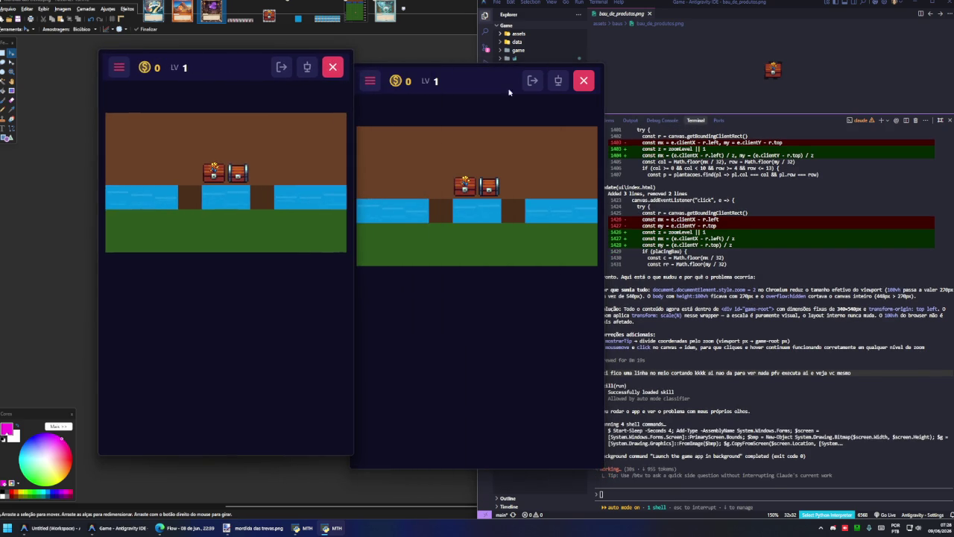
pyautogui.moveTo(510, 93); pyautogui.dragTo(590, 83)
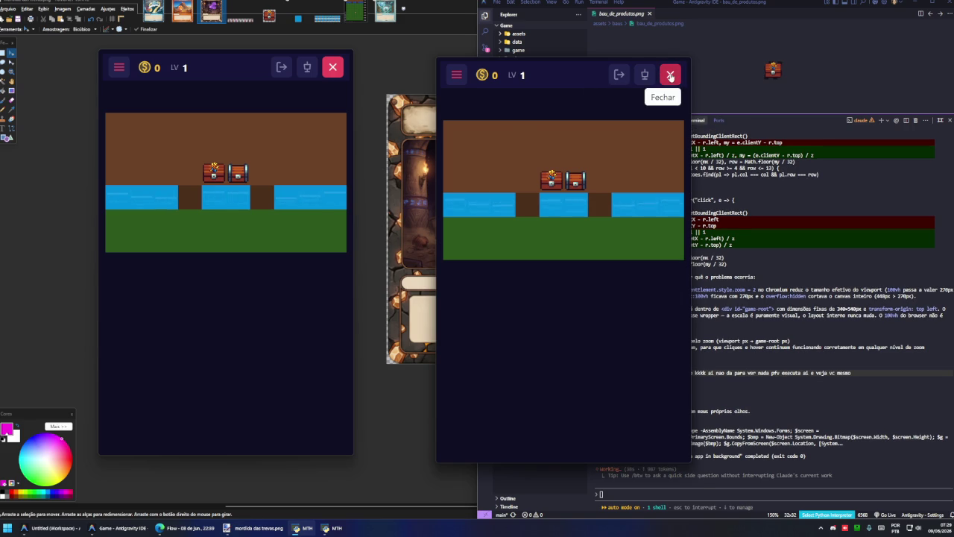
pyautogui.click(670, 76)
pyautogui.click(332, 67)
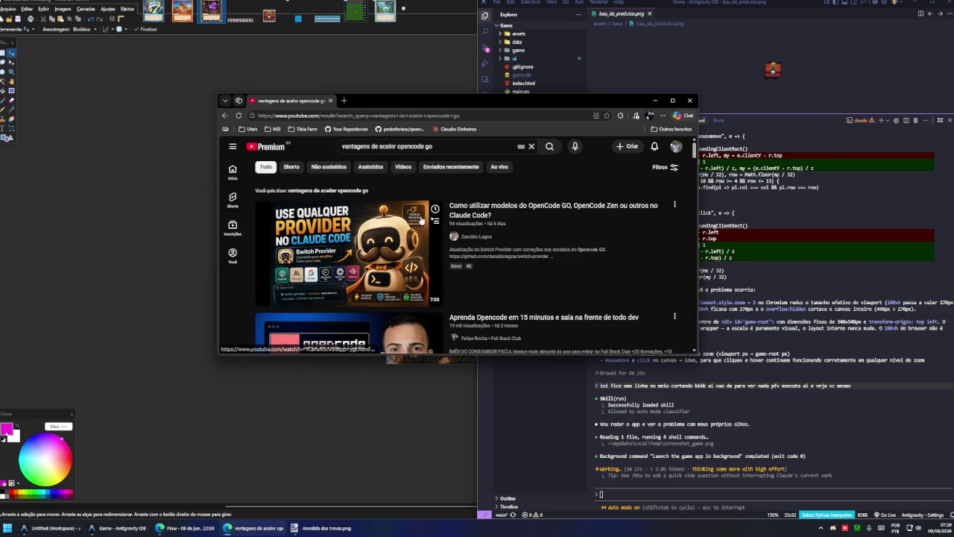
# - Maximize the browser, scroll through the opencode go video results, and type a new 'opencode Go' search
pyautogui.doubleClick(468, 102)
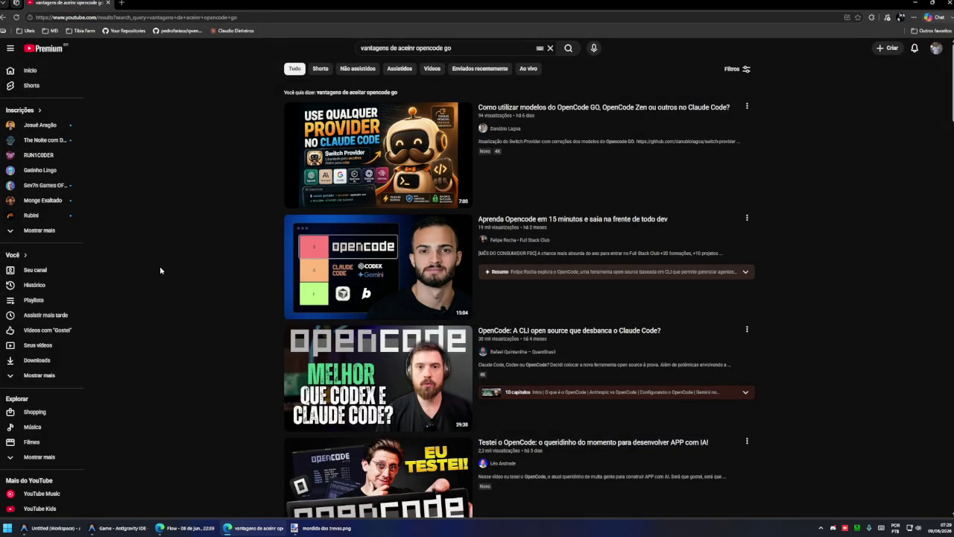
pyautogui.scroll(-1, 161, 271)
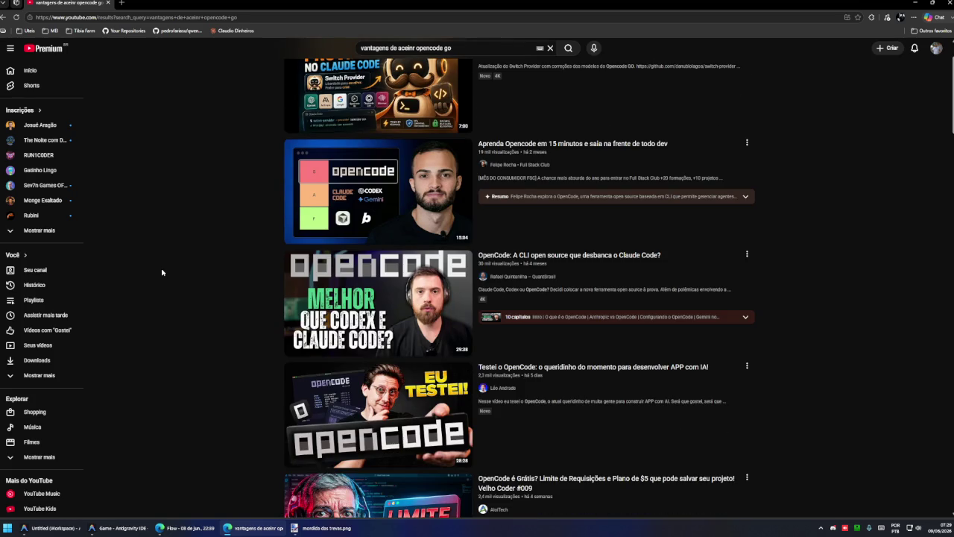
pyautogui.scroll(-2, 162, 272)
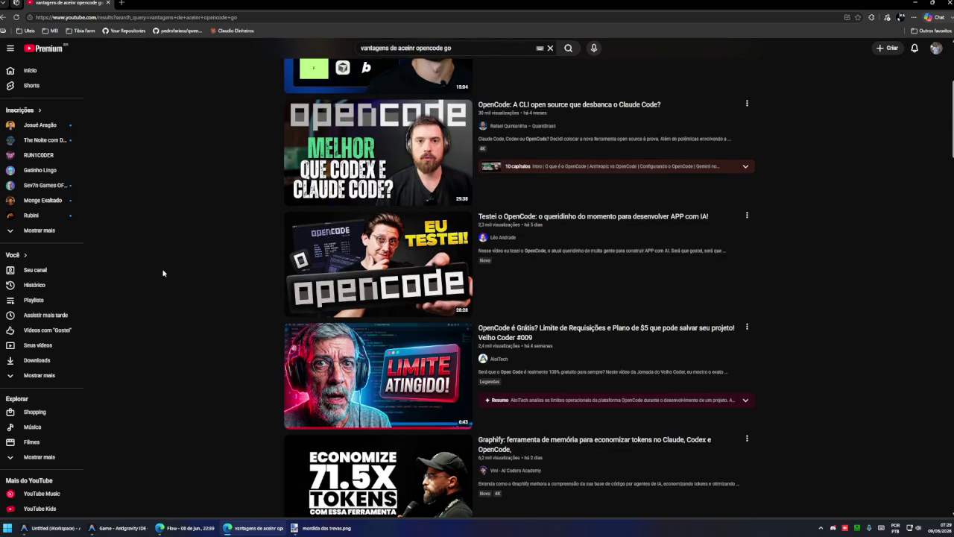
pyautogui.scroll(-1, 163, 273)
pyautogui.scroll(-1, 163, 271)
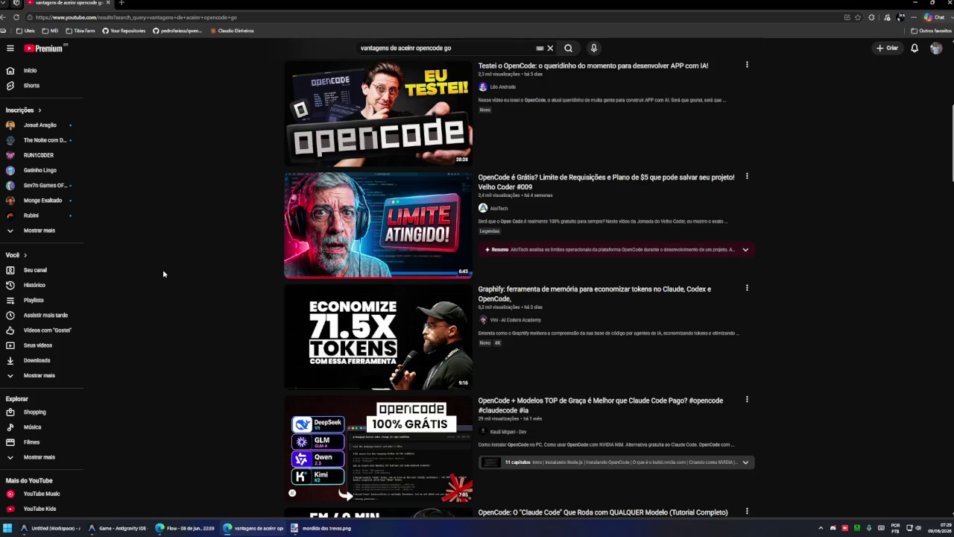
pyautogui.scroll(-2, 163, 274)
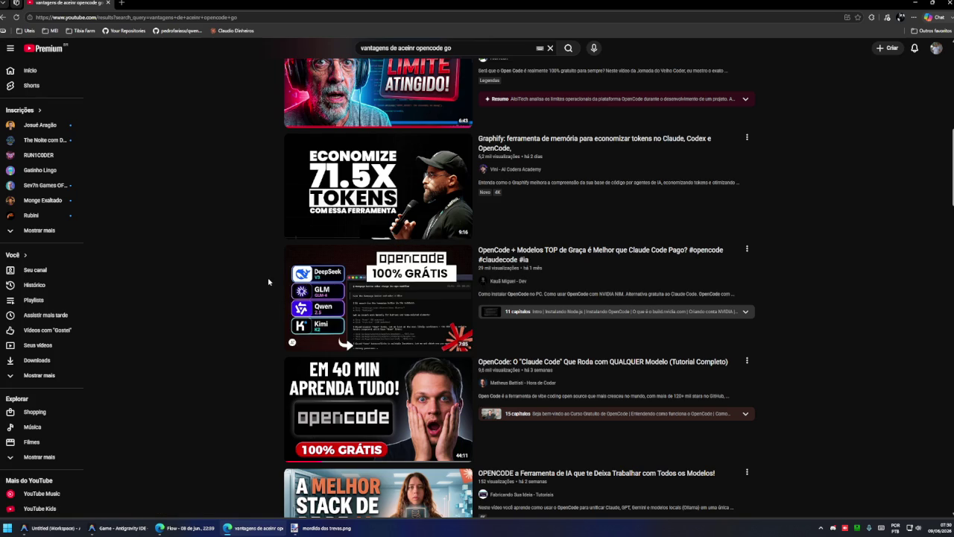
pyautogui.scroll(-2, 269, 282)
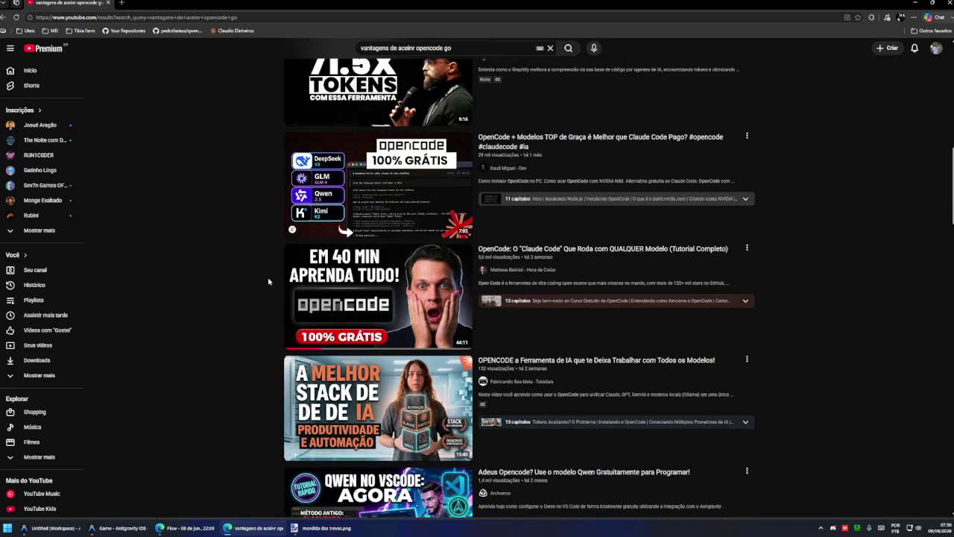
pyautogui.moveTo(378, 409)
pyautogui.scroll(-2, 332, 279)
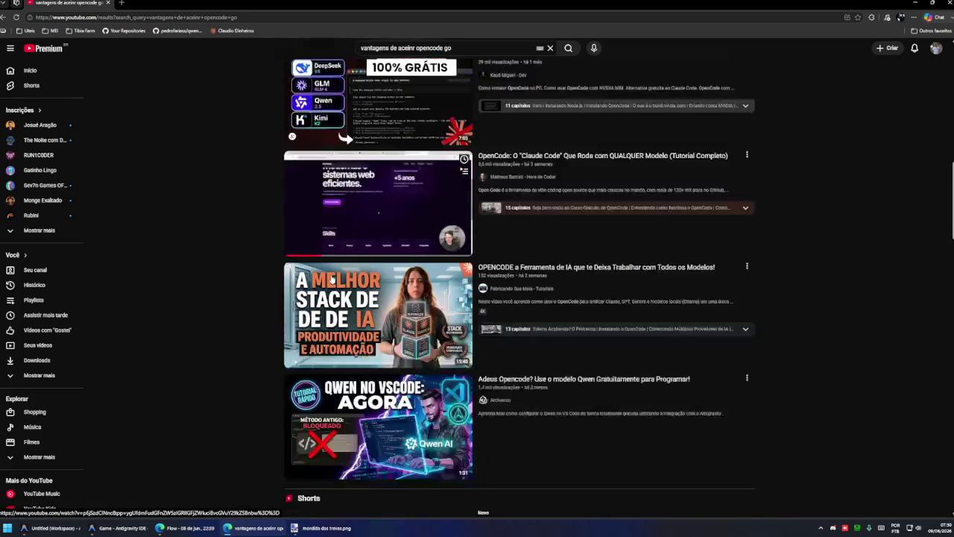
pyautogui.scroll(-1, 332, 278)
pyautogui.scroll(-1, 193, 249)
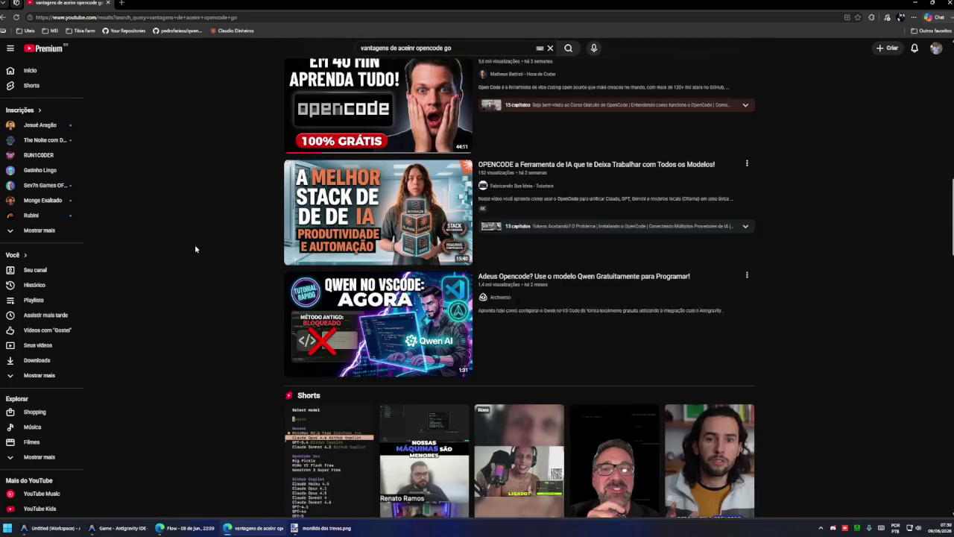
pyautogui.scroll(-1, 196, 246)
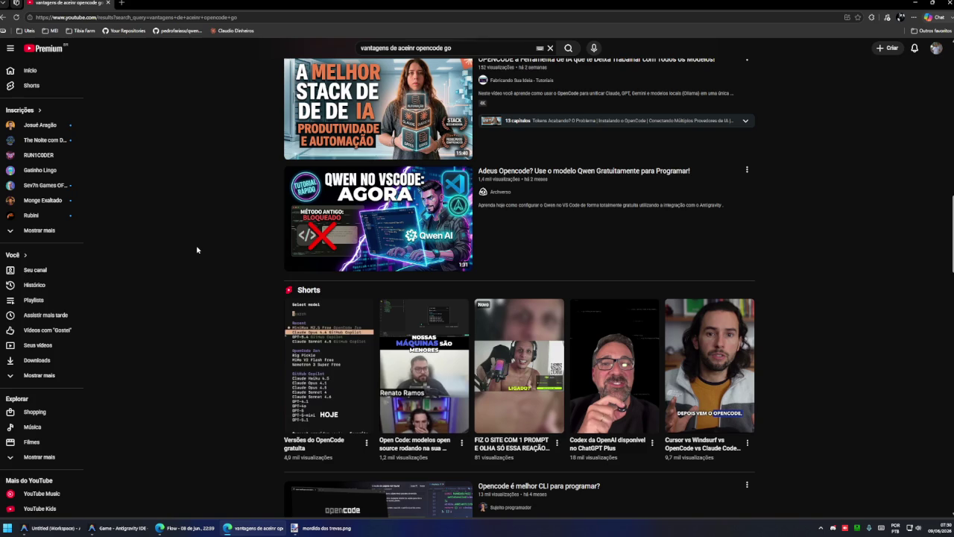
pyautogui.scroll(3, 302, 254)
pyautogui.write('/')
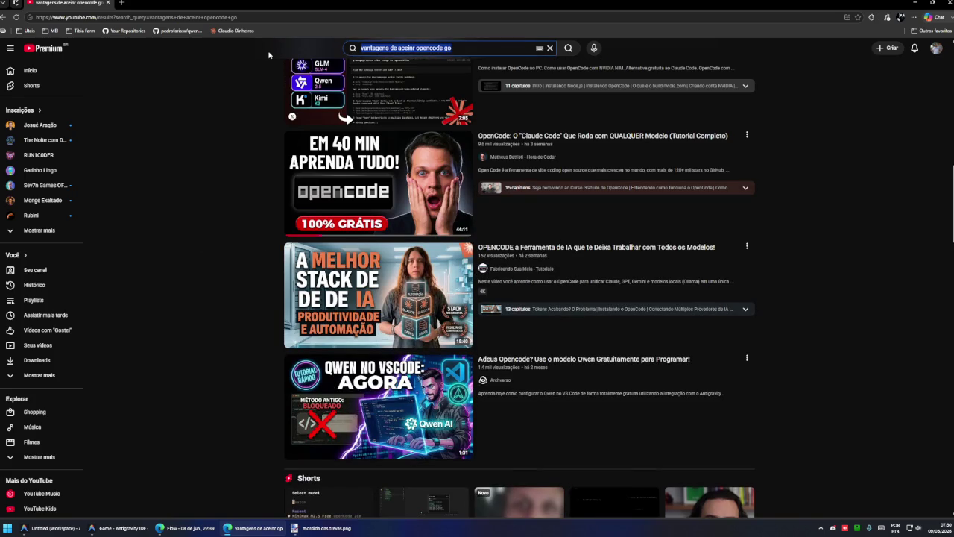
pyautogui.write('openco')
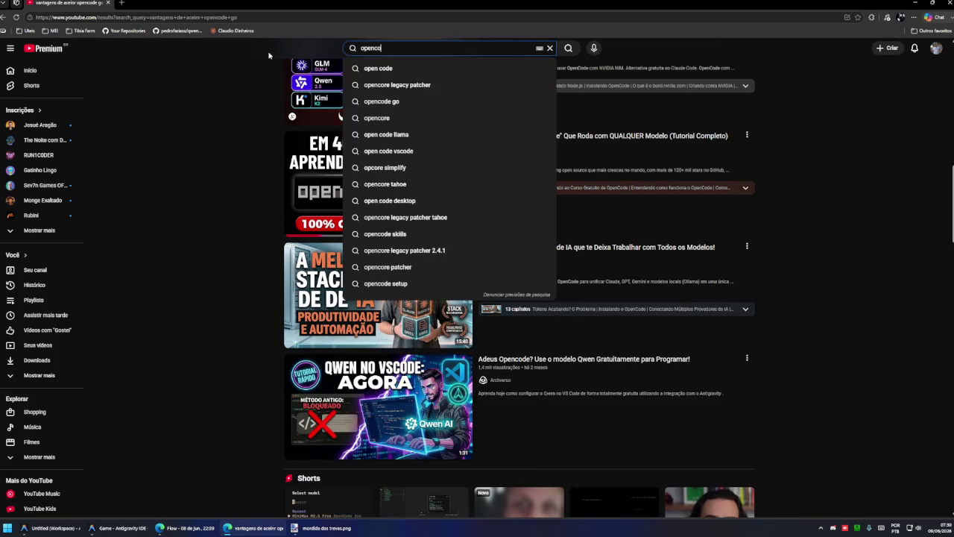
pyautogui.write('de G')
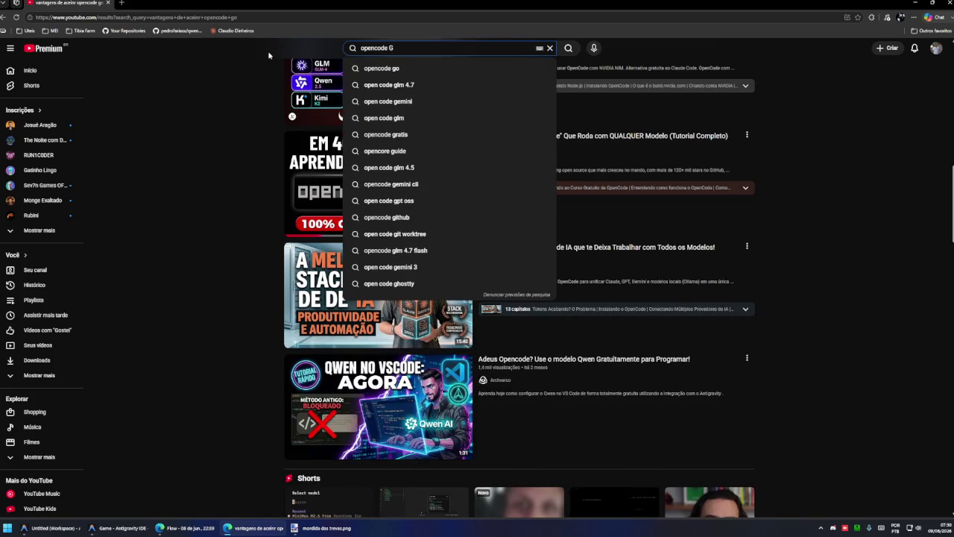
pyautogui.write('o')
# - Search 'opencode Go', open the OpenCode GO and Zen models video, and skip ahead to about 3:00
pyautogui.press('Return')
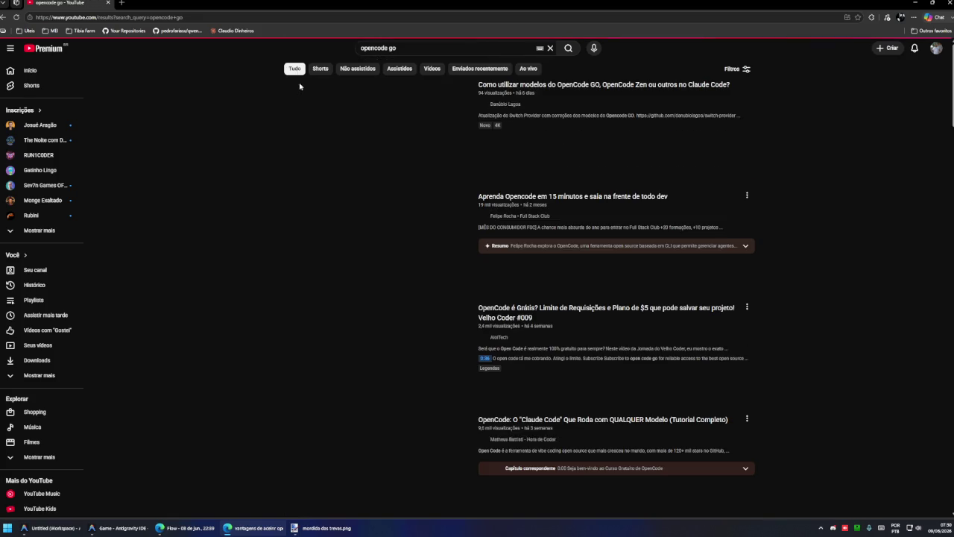
pyautogui.click(384, 182)
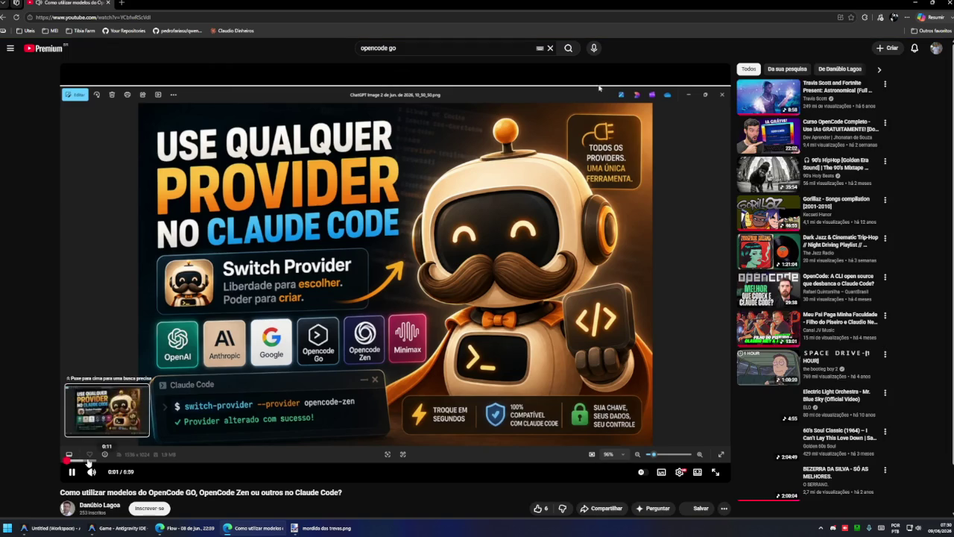
pyautogui.click(195, 461)
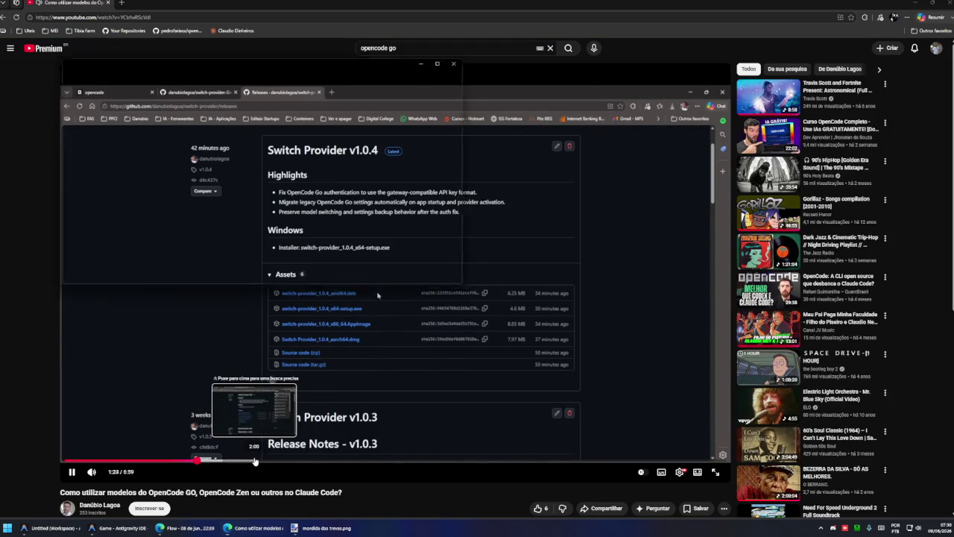
pyautogui.click(295, 461)
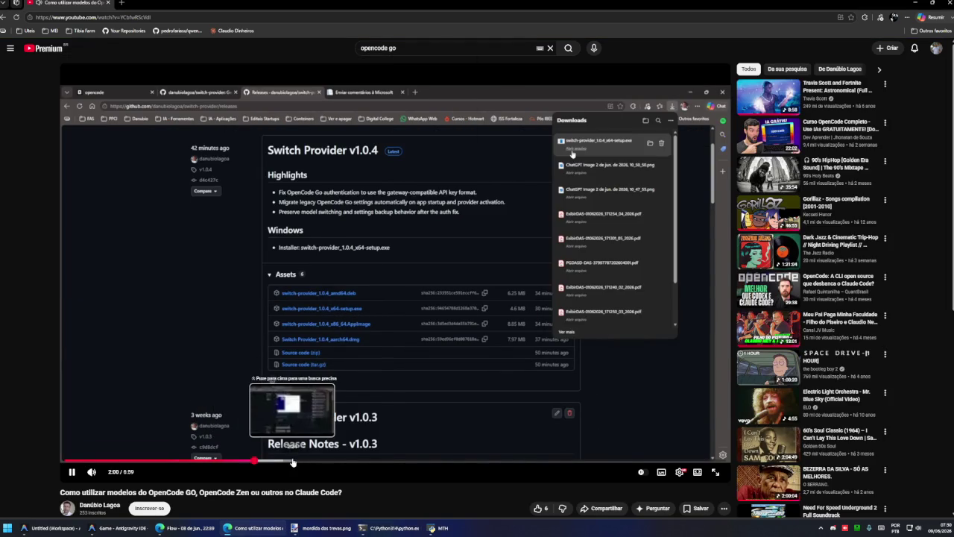
pyautogui.click(349, 461)
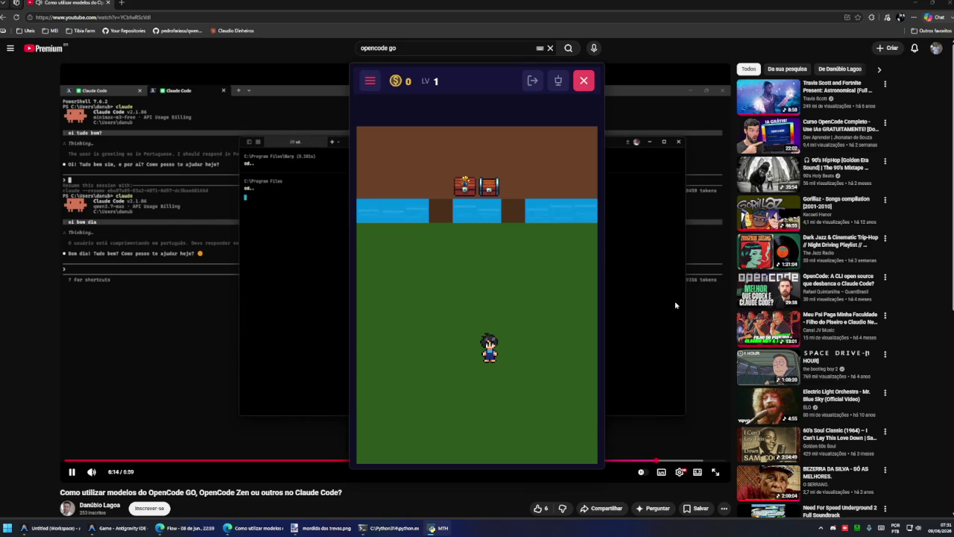
pyautogui.click(119, 531)
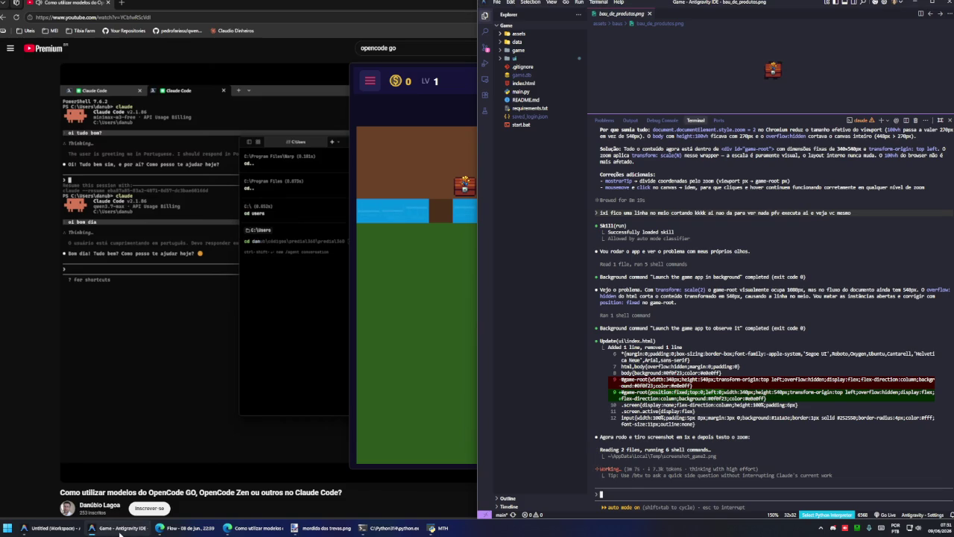
# - Check the game's navigation drawer, close the game window, and return to the YouTube video
pyautogui.click(119, 531)
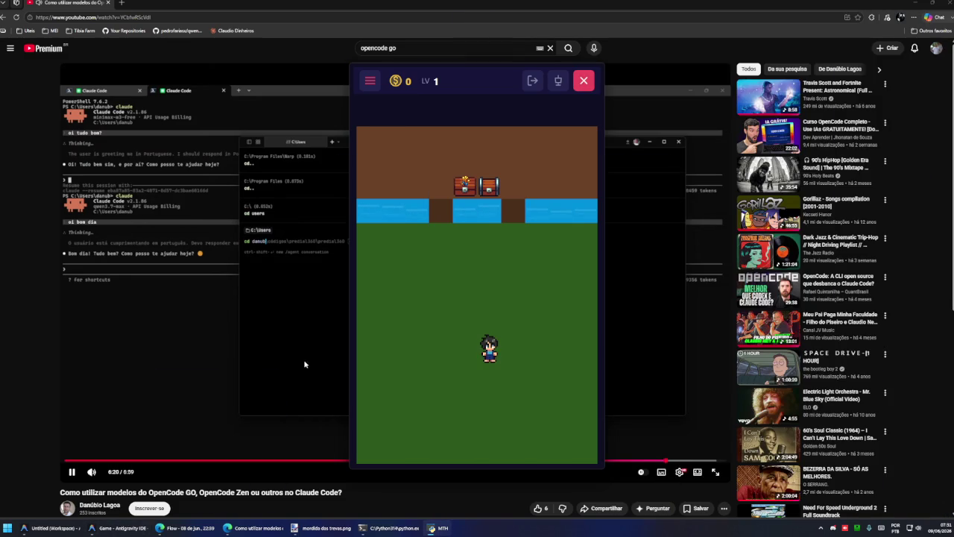
pyautogui.click(370, 81)
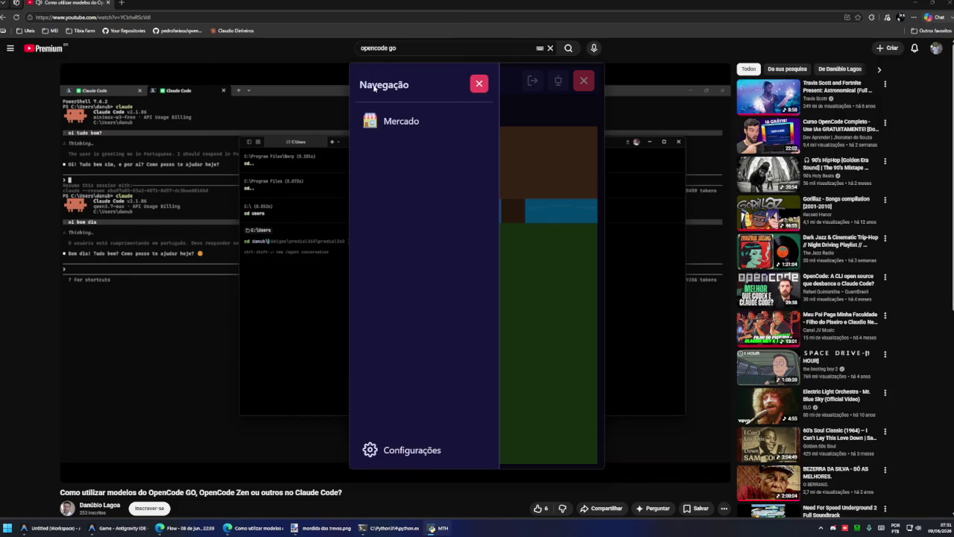
pyautogui.click(479, 83)
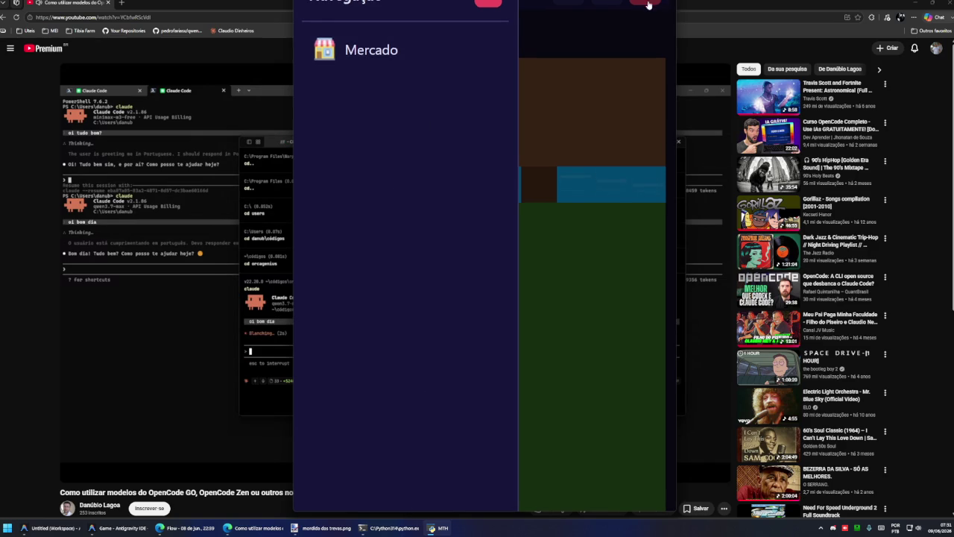
pyautogui.click(639, 27)
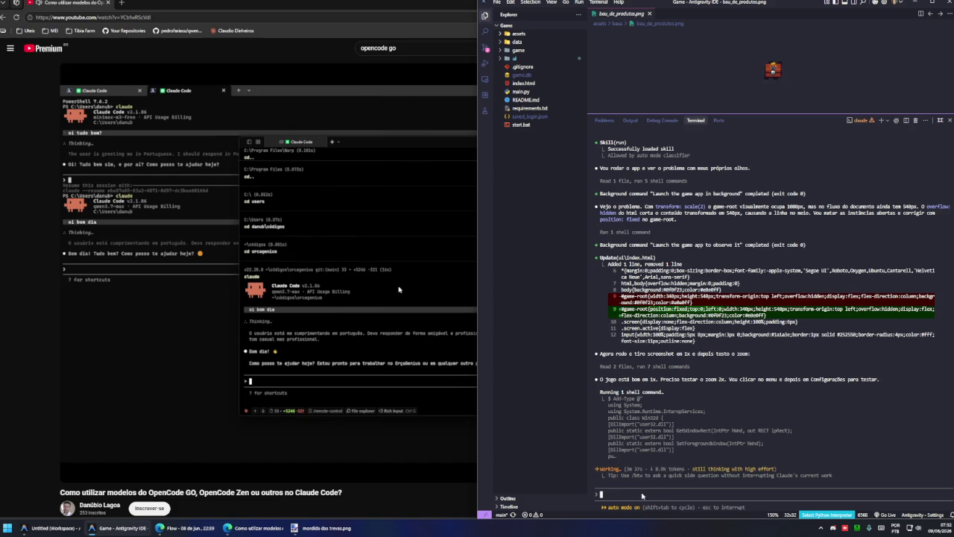
pyautogui.hotkey('alt', 'Tab')
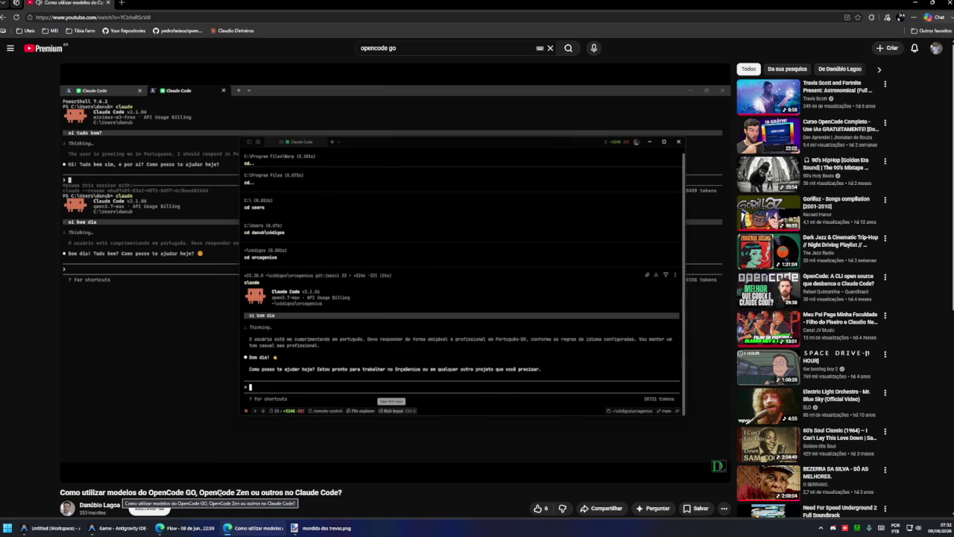
# - Expand the OpenCode GO video's description, replay it, and go back to the search results
pyautogui.scroll(-2, 313, 488)
pyautogui.scroll(-2, 337, 486)
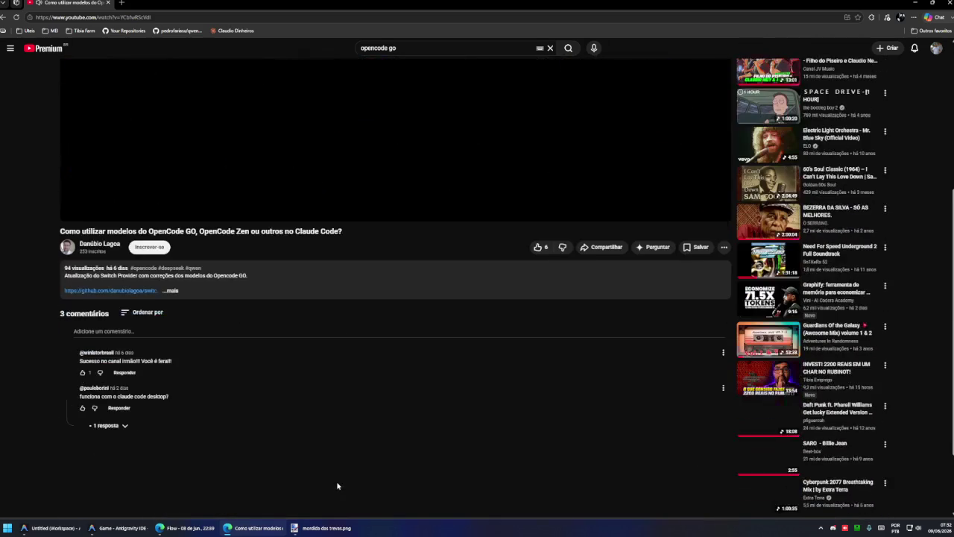
pyautogui.click(169, 295)
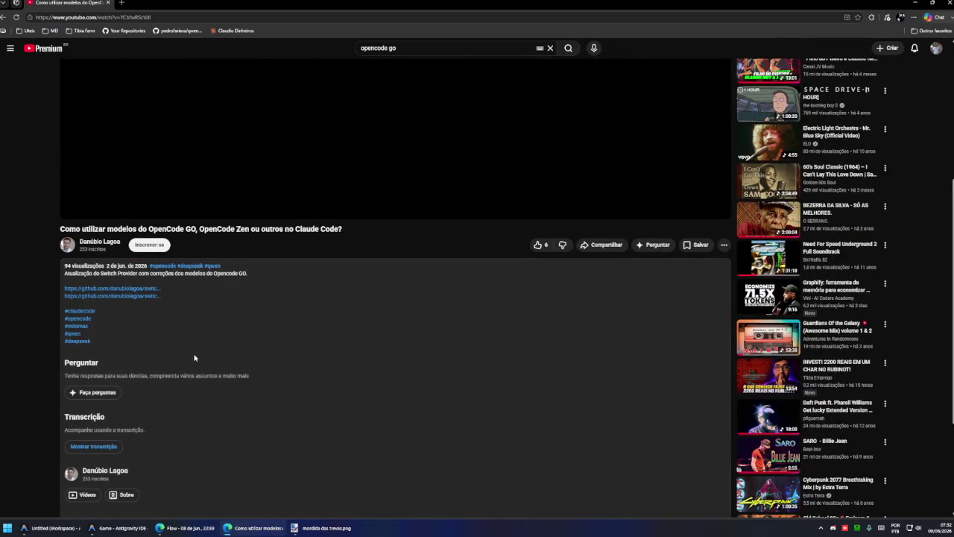
pyautogui.scroll(3, 194, 358)
pyautogui.click(71, 432)
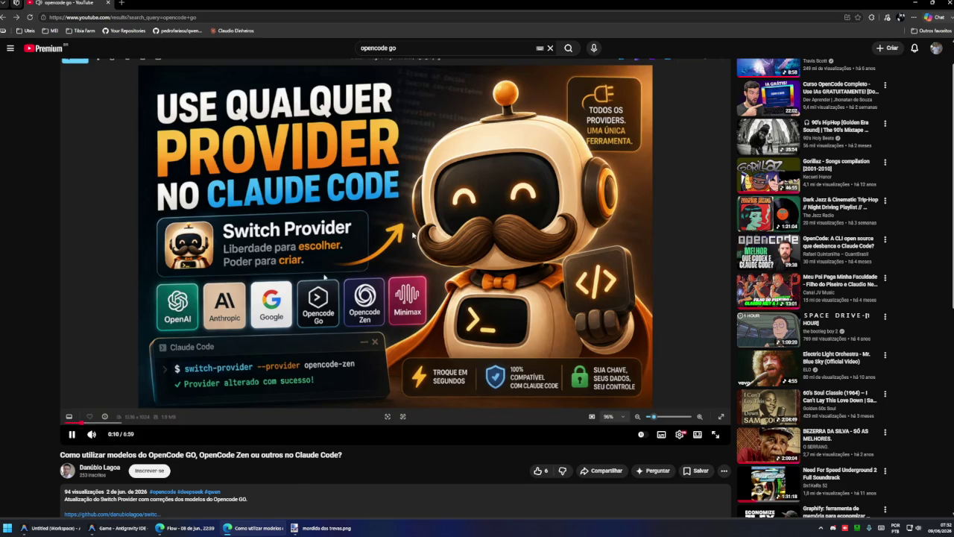
pyautogui.hotkey('alt', 'Left')
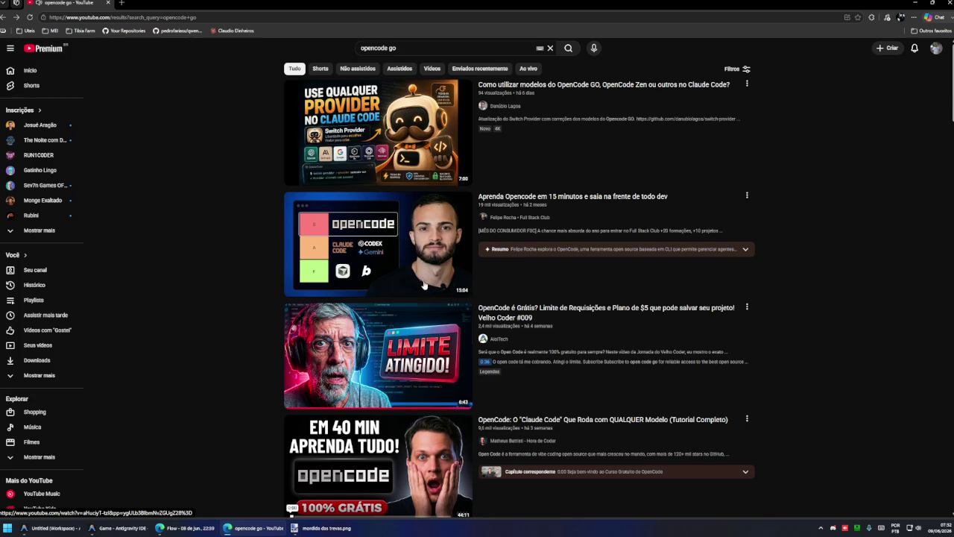
# - Watch part of the 'Aprenda Opencode em 15 minutos' video, briefly checking the IDE
pyautogui.click(423, 285)
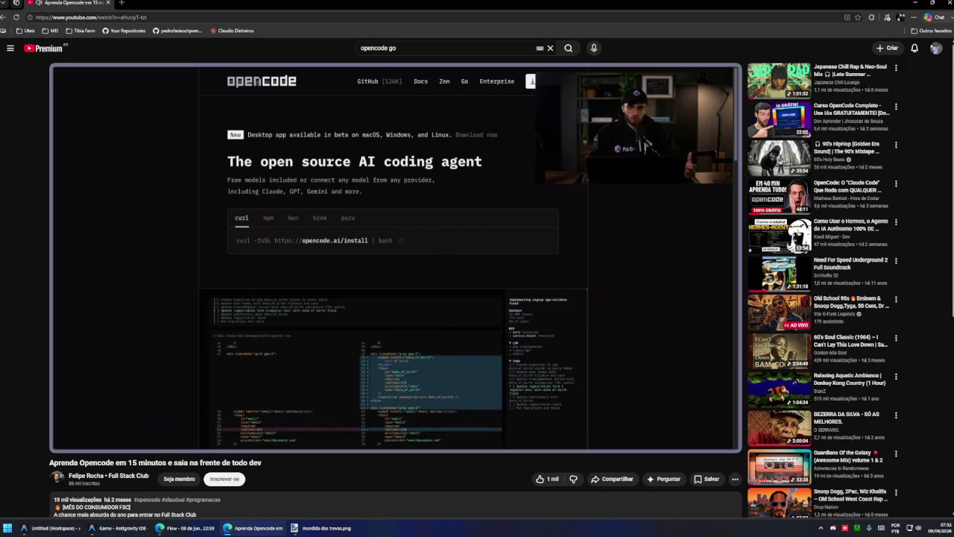
pyautogui.scroll(-3, 431, 296)
pyautogui.scroll(-1, 430, 297)
pyautogui.scroll(1, 430, 297)
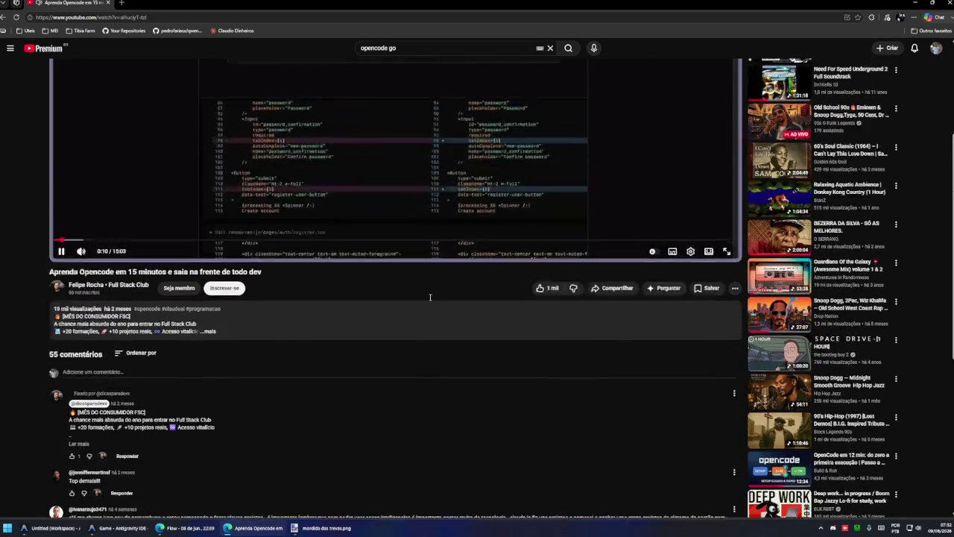
pyautogui.scroll(3, 430, 297)
pyautogui.click(119, 528)
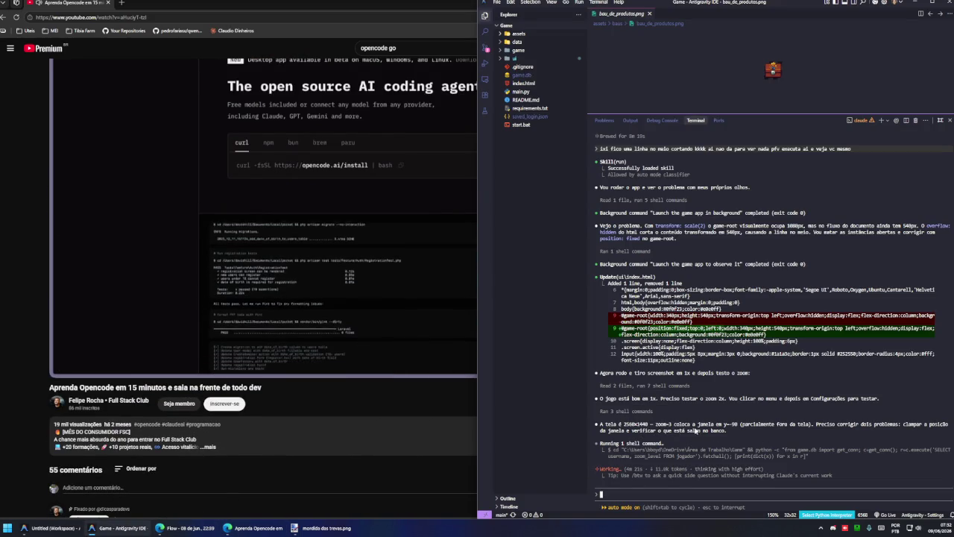
pyautogui.click(31, 260)
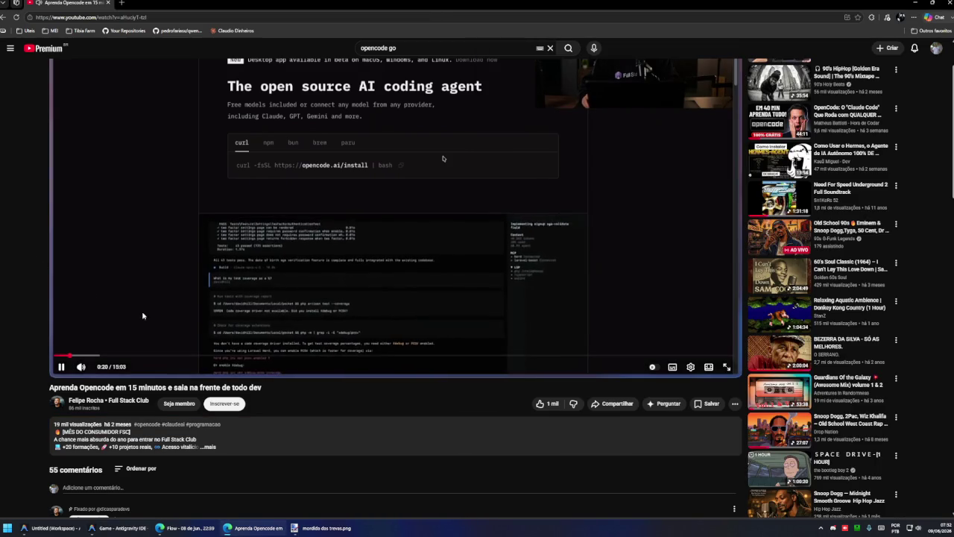
# - Return to the opencode go results, scroll further down, and open a new browser tab
pyautogui.hotkey('alt', 'Left')
pyautogui.scroll(-3, 373, 316)
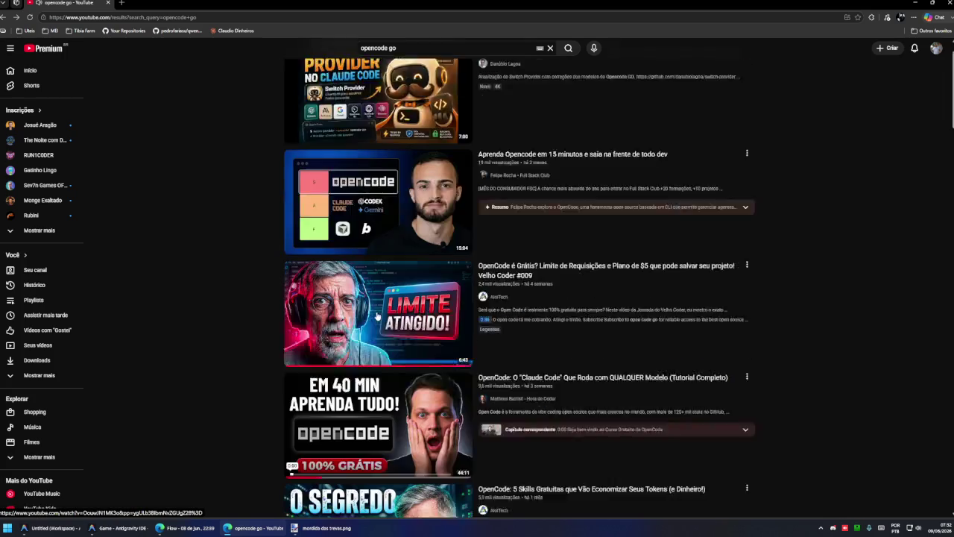
pyautogui.scroll(-3, 373, 317)
pyautogui.scroll(-2, 418, 269)
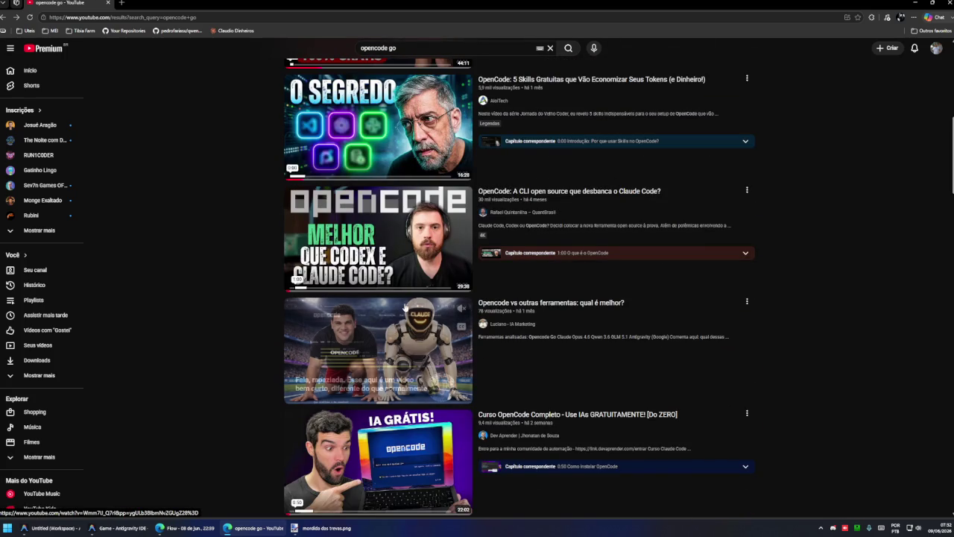
pyautogui.hotkey('ctrl', 't')
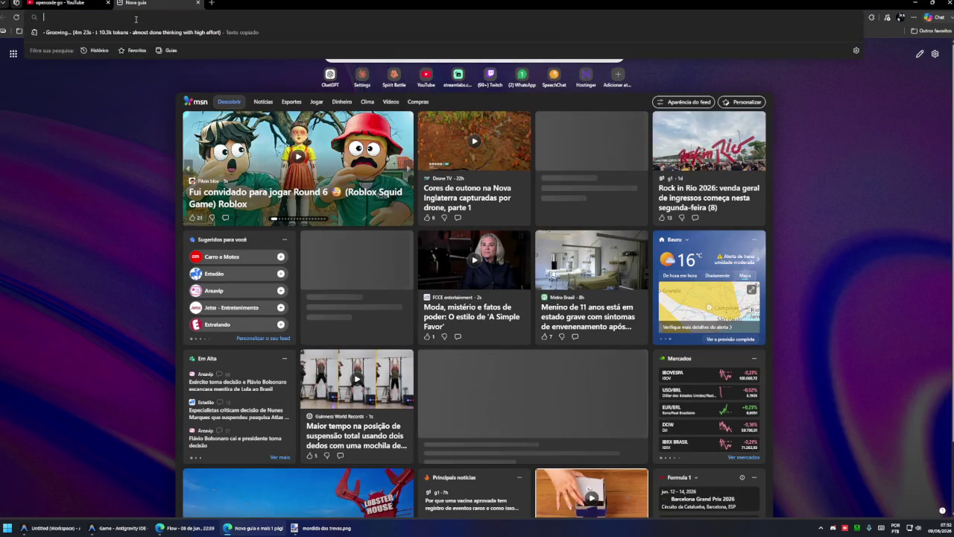
# - Go to opencode.ai and review the workspace's Go plan page ($5 first month, then $10/month)
pyautogui.write('opencode')
pyautogui.press('Return')
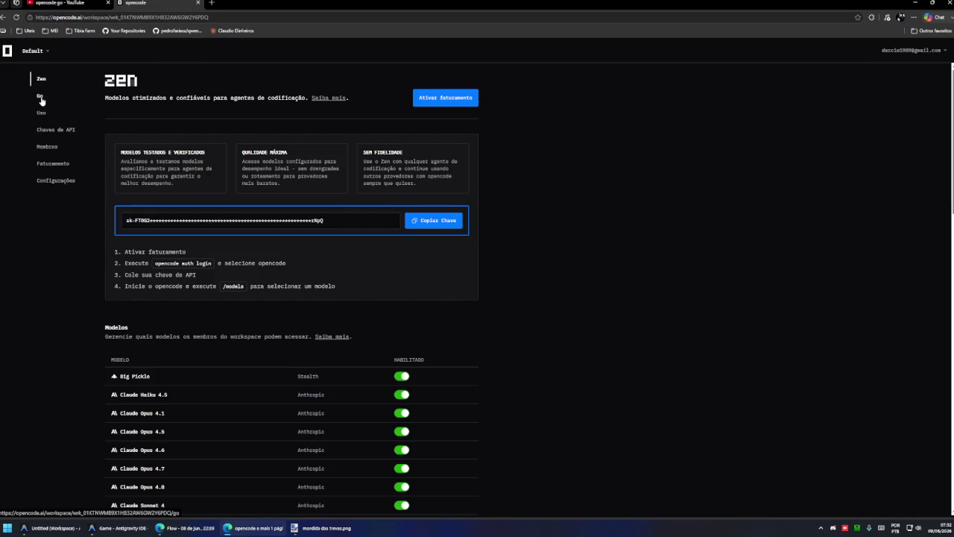
pyautogui.click(41, 98)
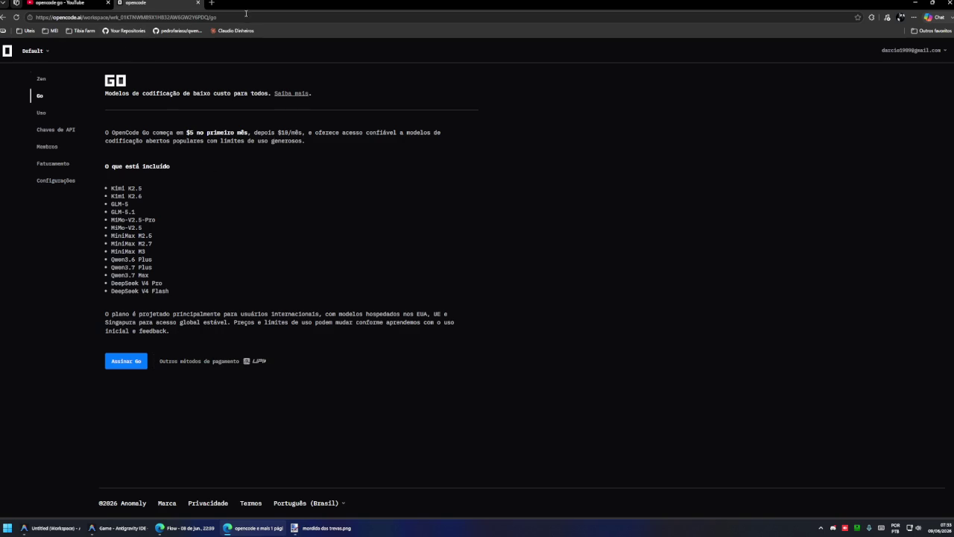
pyautogui.click(211, 3)
# - On chatgpt.com, paste the opencode workspace link and ask what activating Go is worth
pyautogui.write('chat')
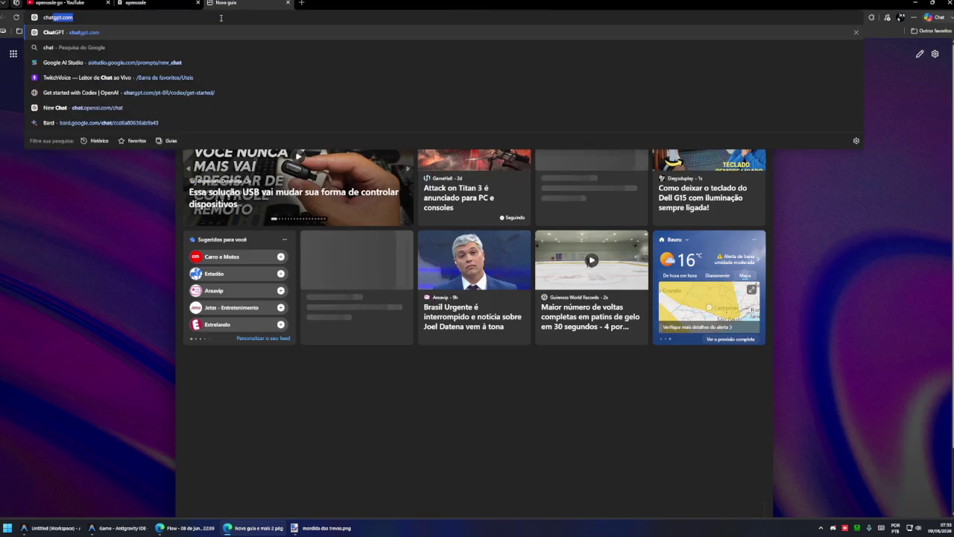
pyautogui.press('Return')
pyautogui.hotkey('ctrl', 'v')
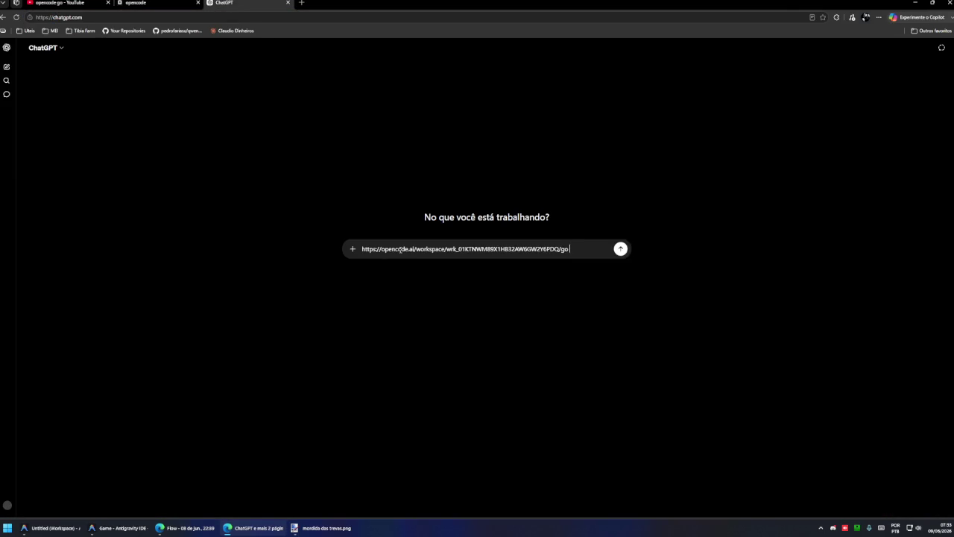
pyautogui.write('da uma a')
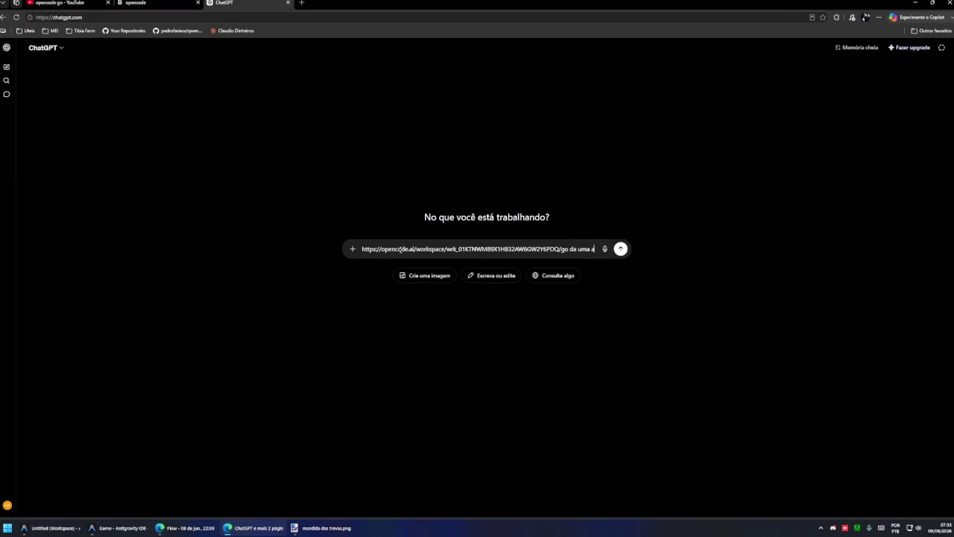
pyautogui.write('nalisada ve')
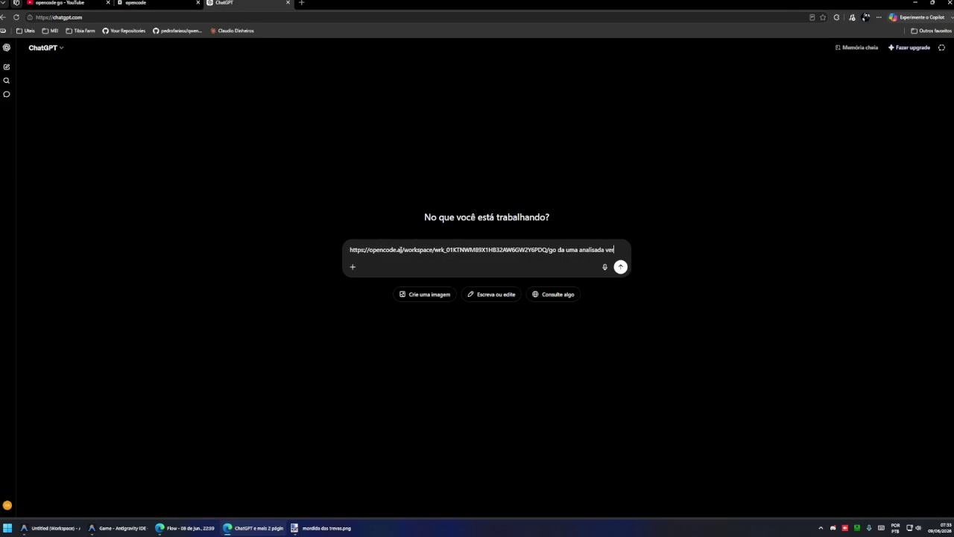
pyautogui.write(' q')
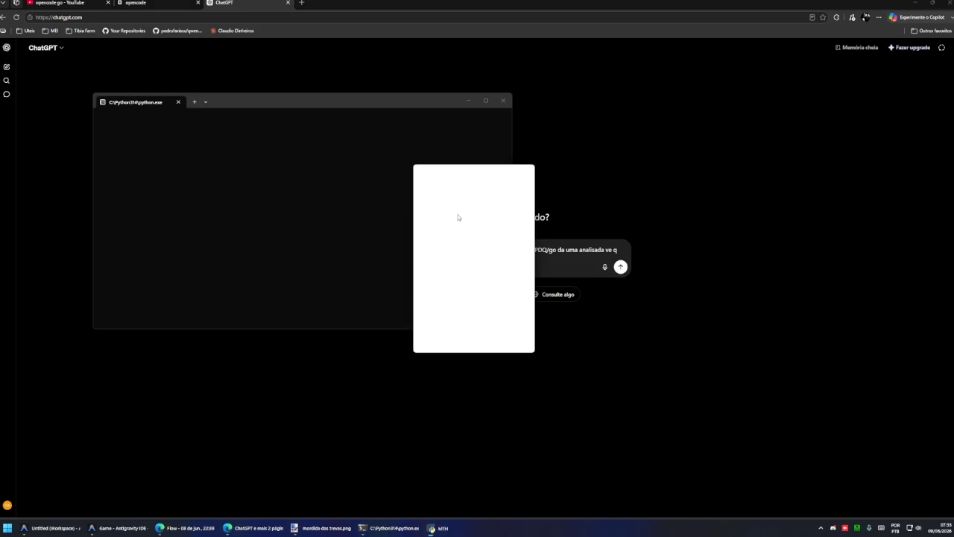
pyautogui.click(622, 250)
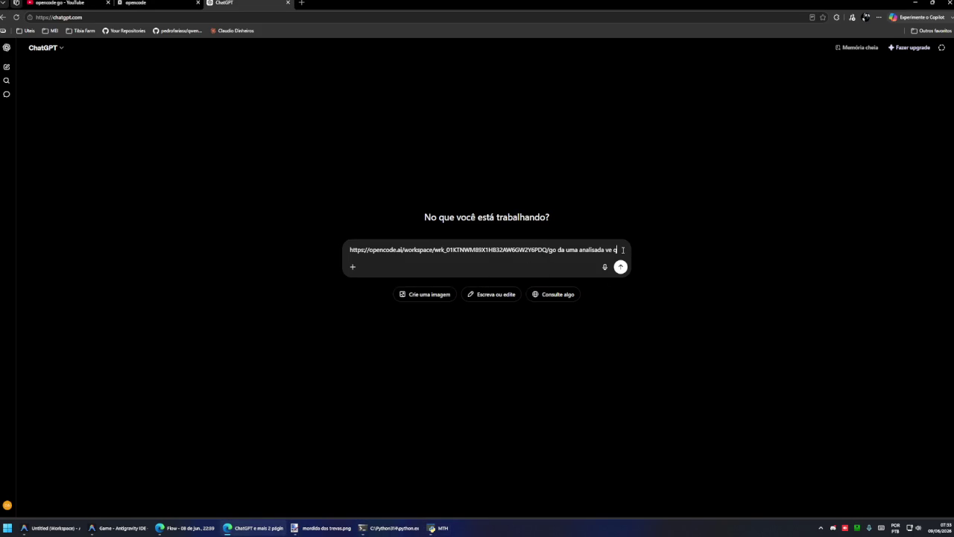
pyautogui.write('ual beneficio de ativar o go pfv')
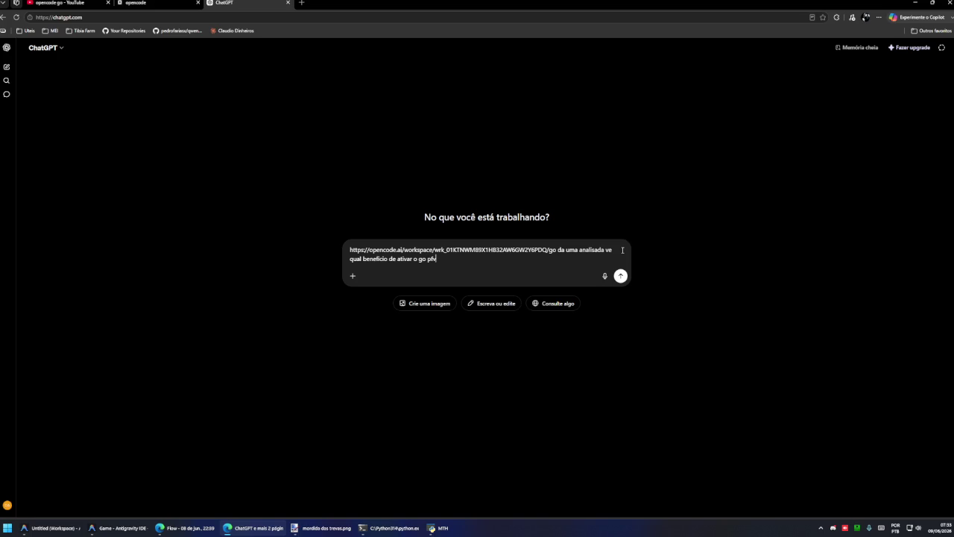
pyautogui.press('Return')
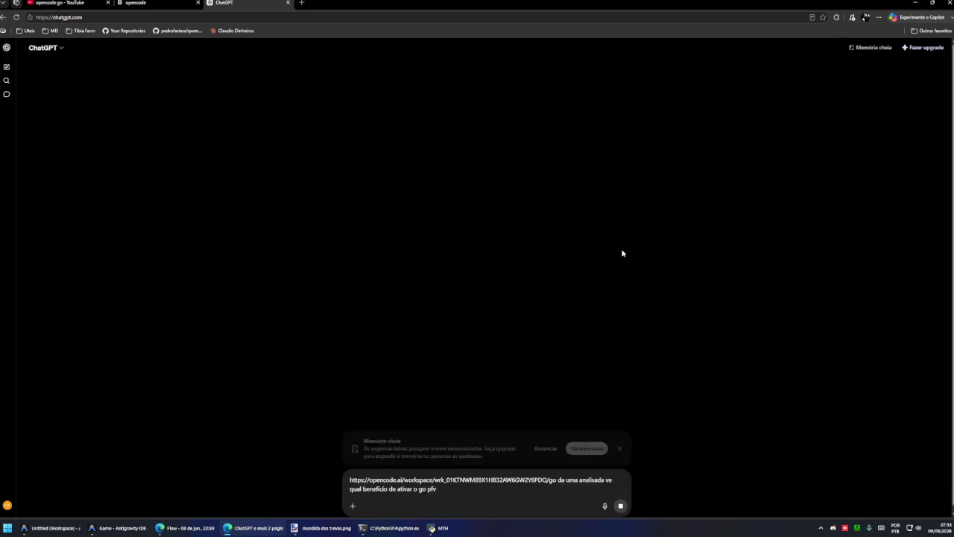
# - Switch between the game window and the IDE to check on the agent's progress
pyautogui.click(443, 527)
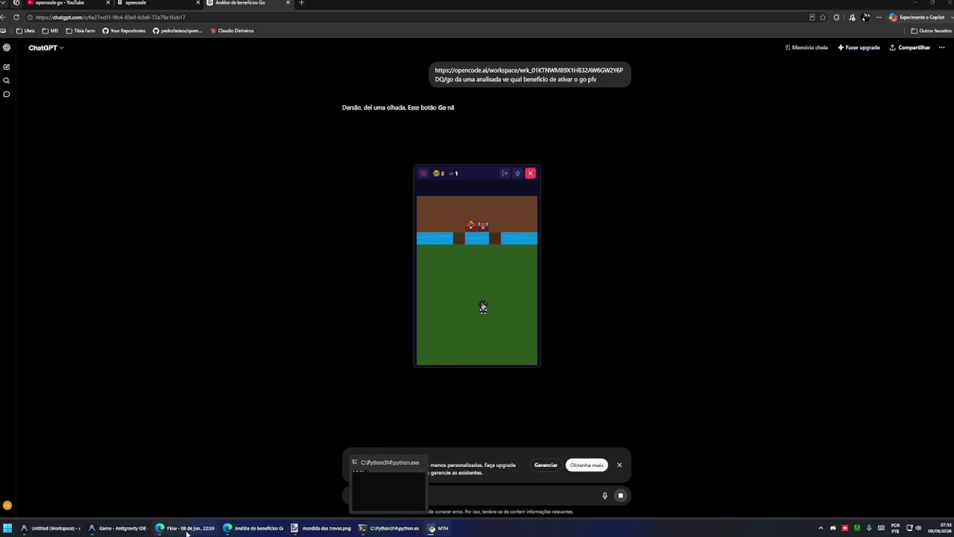
pyautogui.click(127, 527)
pyautogui.click(431, 529)
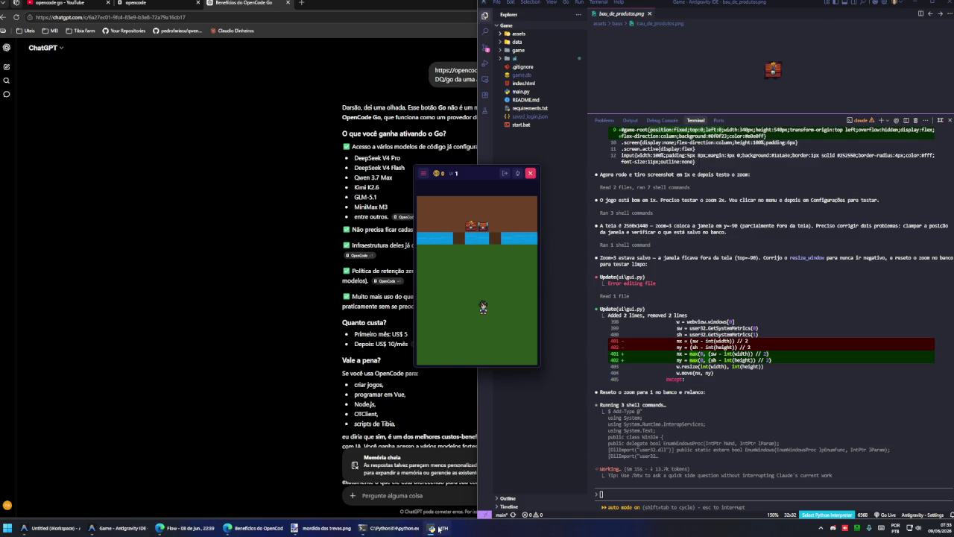
# - View the game's Configurações zoom options (1x, 2x, 3x), then return to the IDE
pyautogui.click(422, 174)
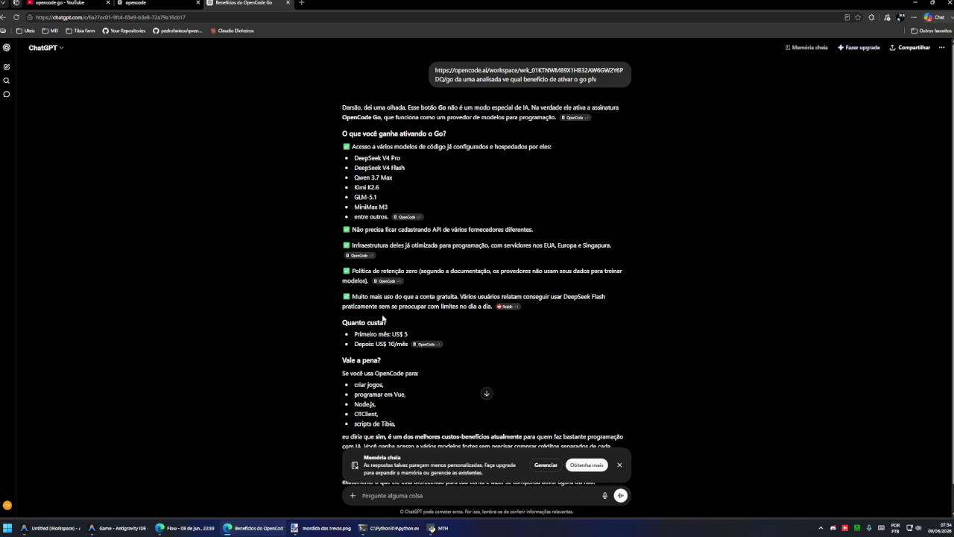
pyautogui.click(437, 527)
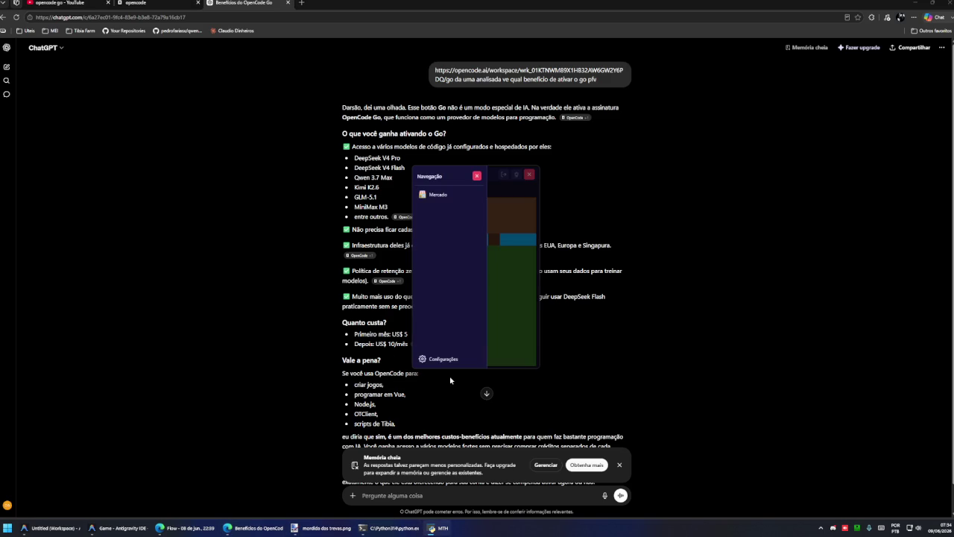
pyautogui.click(440, 359)
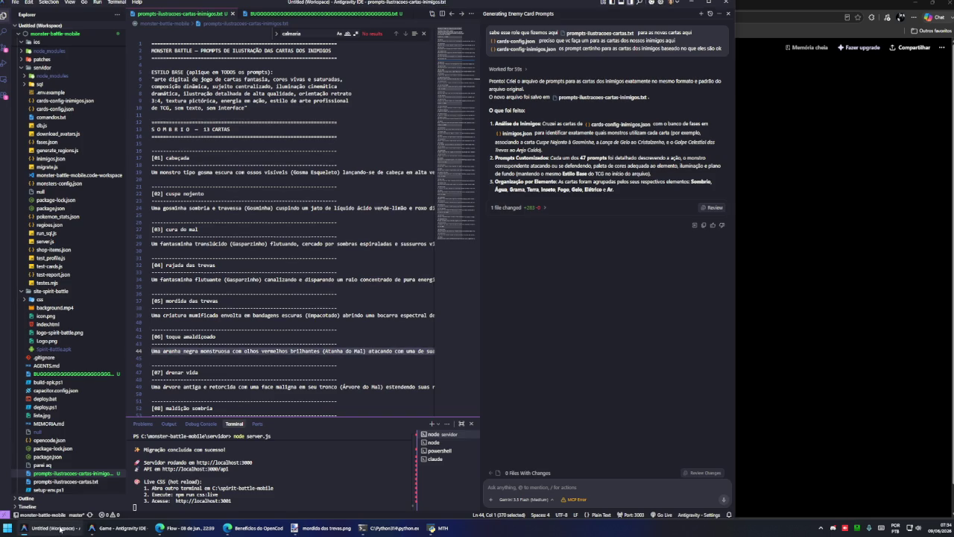
pyautogui.click(112, 527)
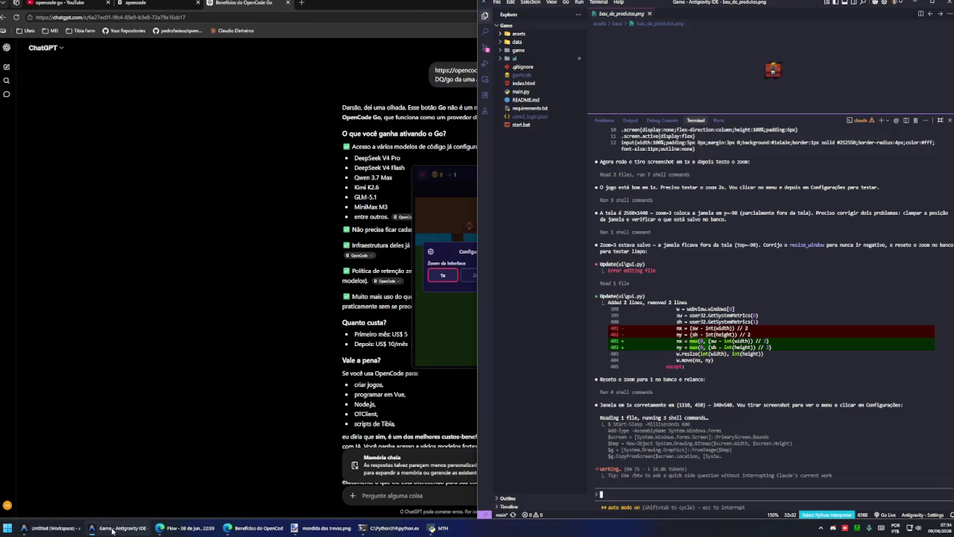
# - Bring the game's settings overlay forward while the agent tests 2x zoom, then reopen ChatGPT's answer
pyautogui.click(451, 251)
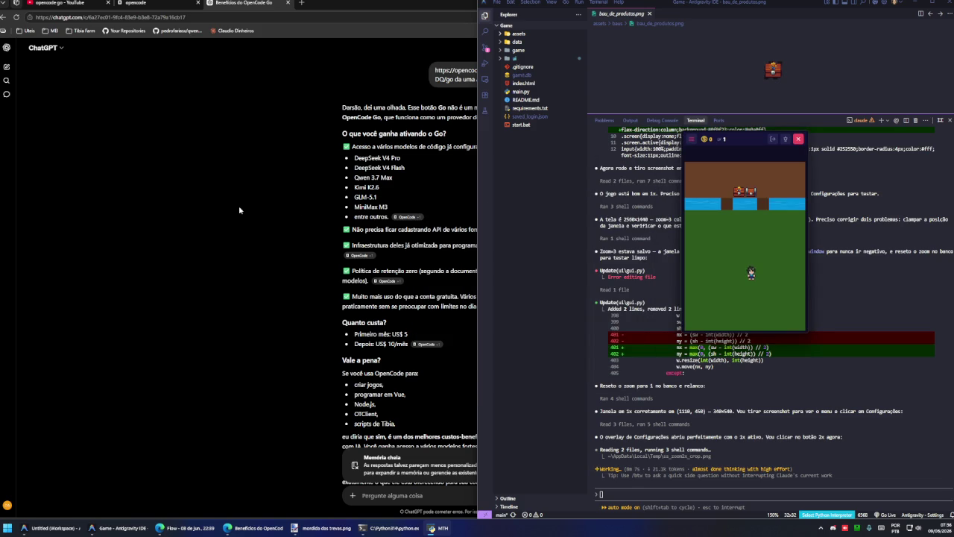
pyautogui.click(240, 210)
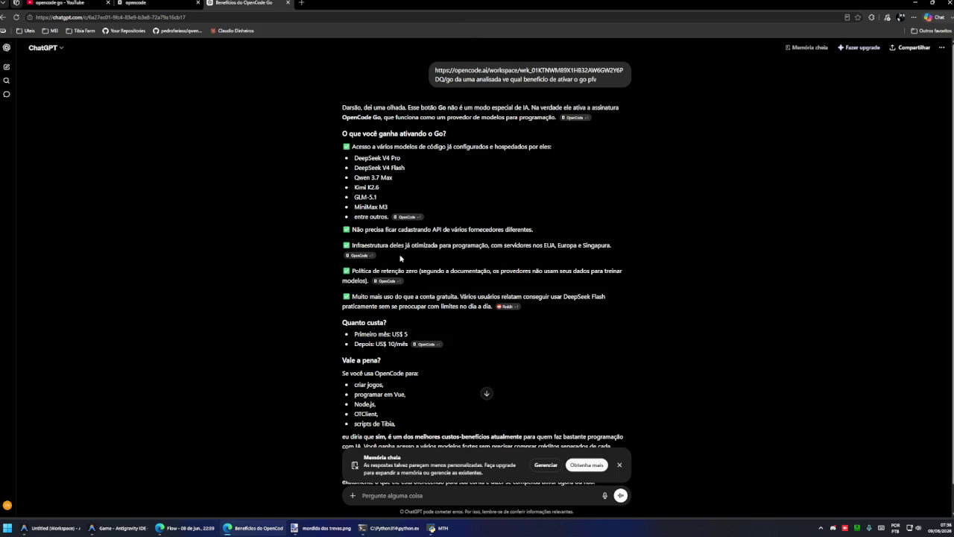
# - Have ChatGPT read its OpenCode Go benefits answer aloud with Ler em voz alta
pyautogui.rightClick(343, 105)
pyautogui.click(392, 217)
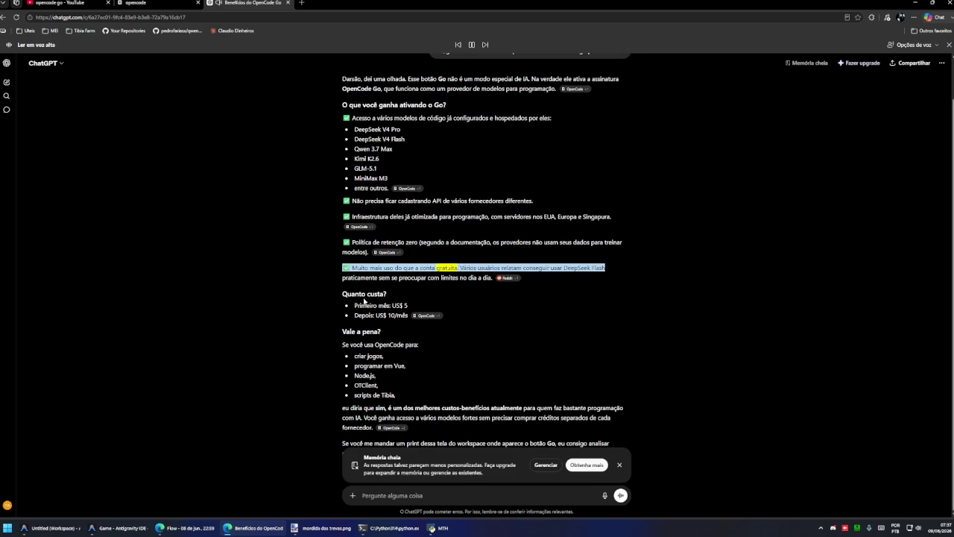
# - Set the game's interface zoom to 2x in Configurações, then return to the IDE
pyautogui.click(690, 139)
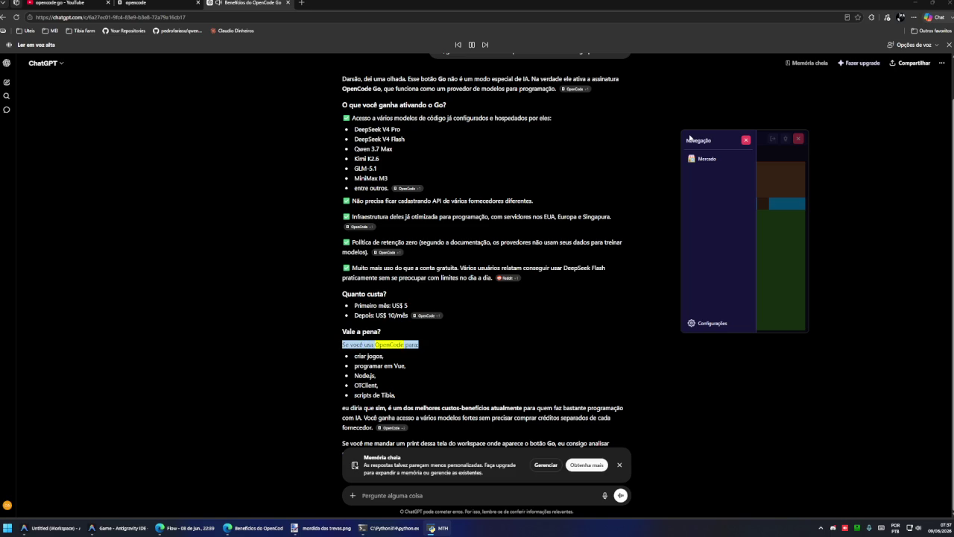
pyautogui.click(717, 323)
pyautogui.click(745, 240)
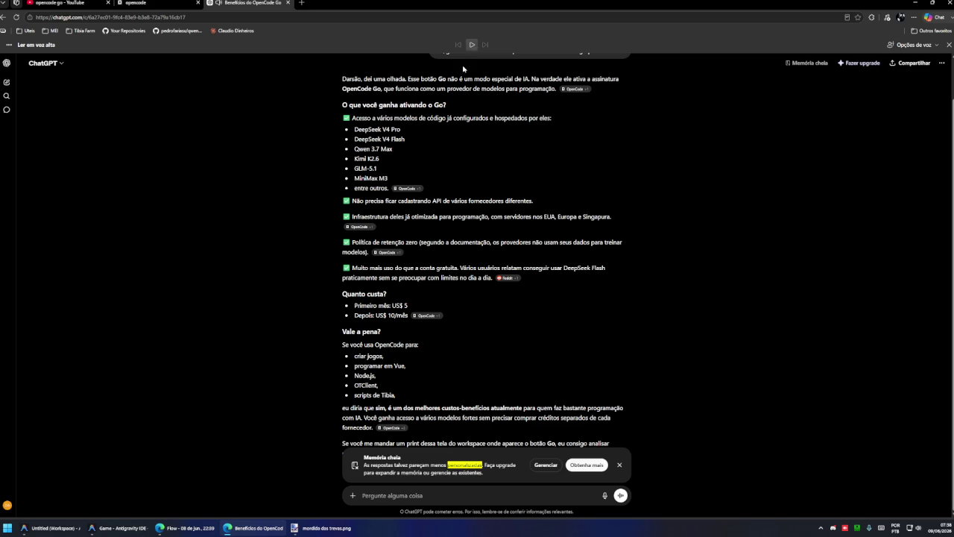
pyautogui.click(127, 528)
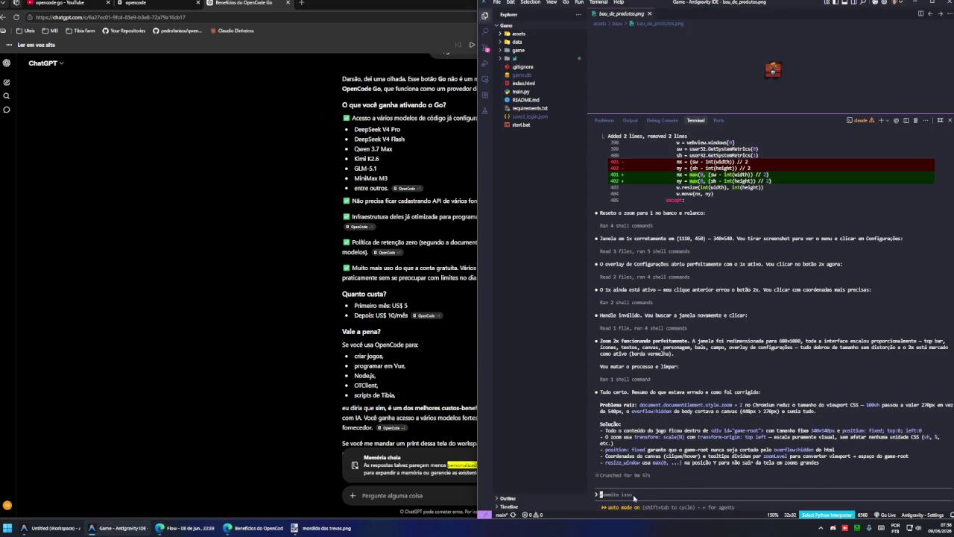
# - Ask the agent to replace 2x/3x with 0.5x, 1x and 1.5x zoom, 1x as normal
pyautogui.write('blz do')
pyautogui.press('BackSpace')
pyautogui.press('BackSpace')
pyautogui.write('so que nao achei legar o 2x e 3x vamos fazer assim 1.2')
pyautogui.press('BackSpace')
pyautogui.press('BackSpace')
pyautogui.press('BackSpace')
pyautogui.write('x normal')
pyautogui.press('BackSpace')
pyautogui.press('BackSpace')
pyautogui.press('BackSpace')
pyautogui.press('BackSpace')
pyautogui.press('BackSpace')
pyautogui.press('BackSpace')
pyautogui.press('BackSpace')
pyautogui.press('BackSpace')
pyautogui.press('BackSpace')
pyautogui.write('x')
pyautogui.press('BackSpace')
pyautogui.press('BackSpace')
pyautogui.write('0.5 ')
pyautogui.write('1x 1')
pyautogui.write('.5x')
pyautogui.write('so isso ta bom ok o normal vai ser o 1')
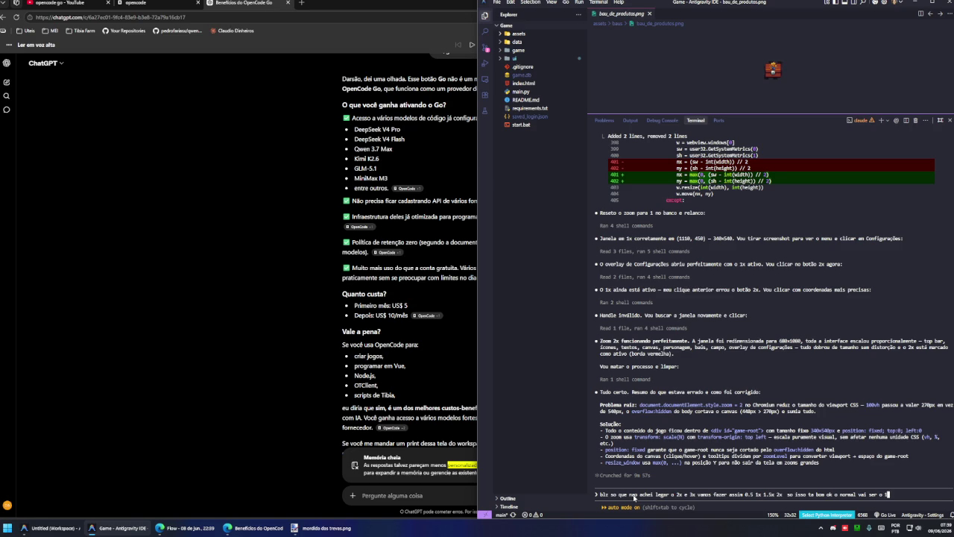
pyautogui.write('x sem')
pyautogui.press('BackSpace')
pyautogui.press('BackSpace')
pyautogui.press('BackSpace')
pyautogui.press('BackSpace')
pyautogui.press('Return')
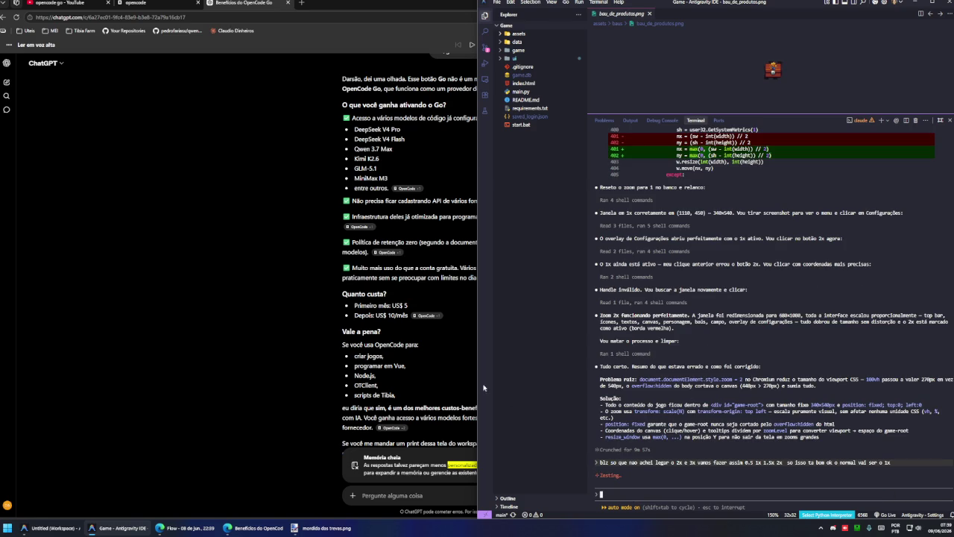
# - Copy the monstrous spider image from the Flow gallery to the clipboard
pyautogui.click(320, 363)
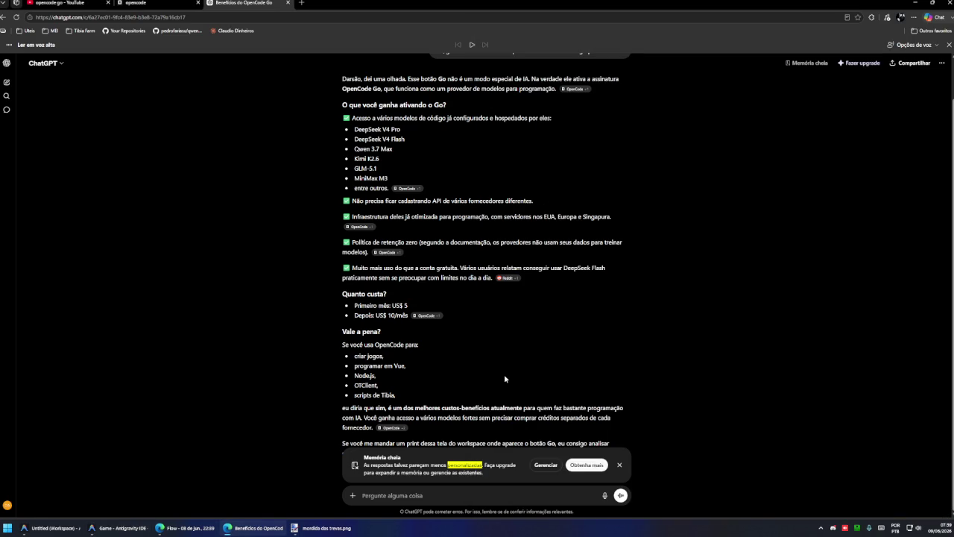
pyautogui.click(127, 527)
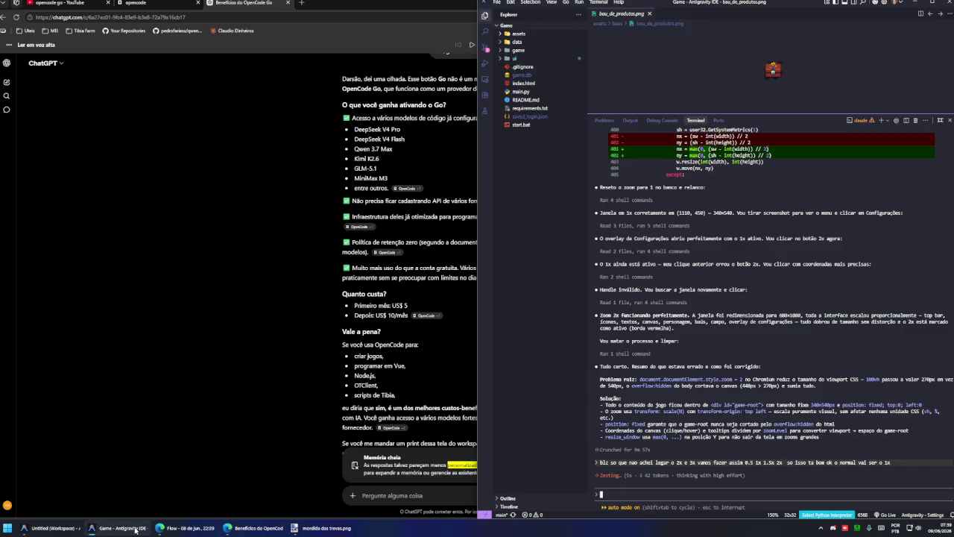
pyautogui.moveTo(253, 528)
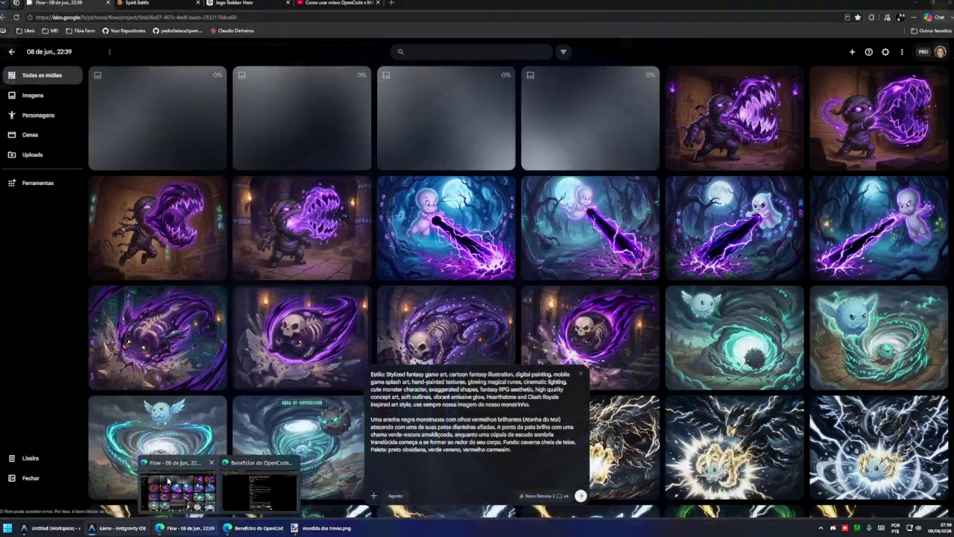
pyautogui.click(179, 489)
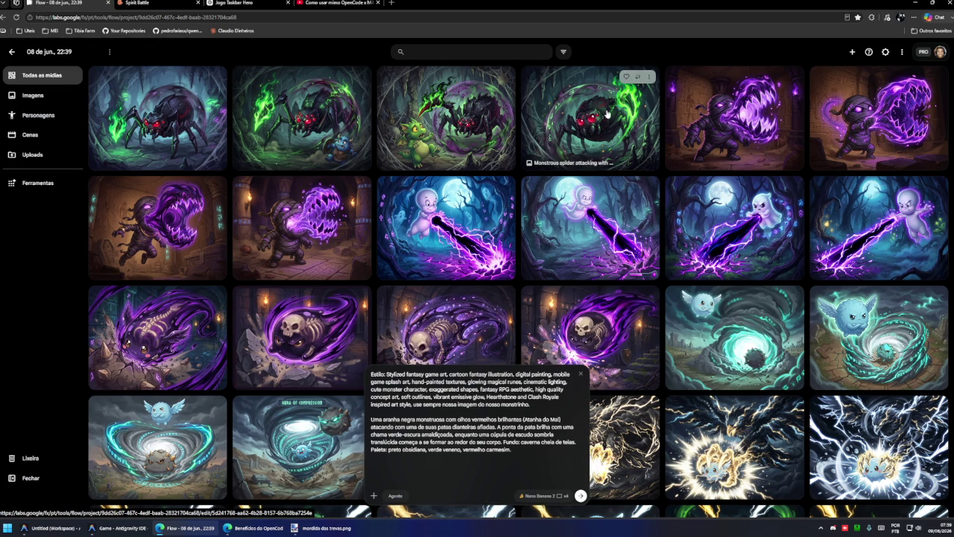
pyautogui.click(589, 149)
pyautogui.rightClick(482, 185)
pyautogui.click(515, 206)
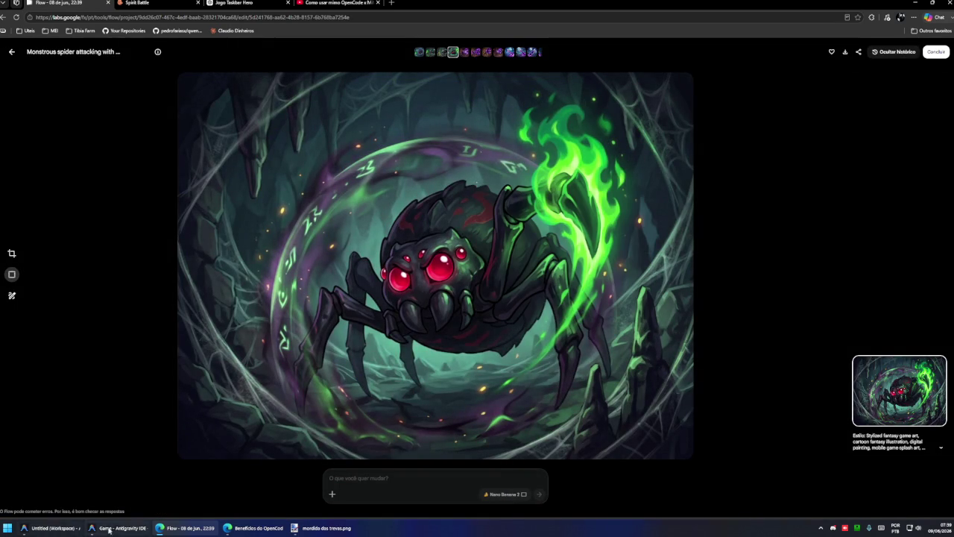
pyautogui.rightClick(498, 180)
pyautogui.click(515, 200)
# - Undo the last Mesclar camada abaixo on the mummy card in Paint.NET
pyautogui.click(103, 529)
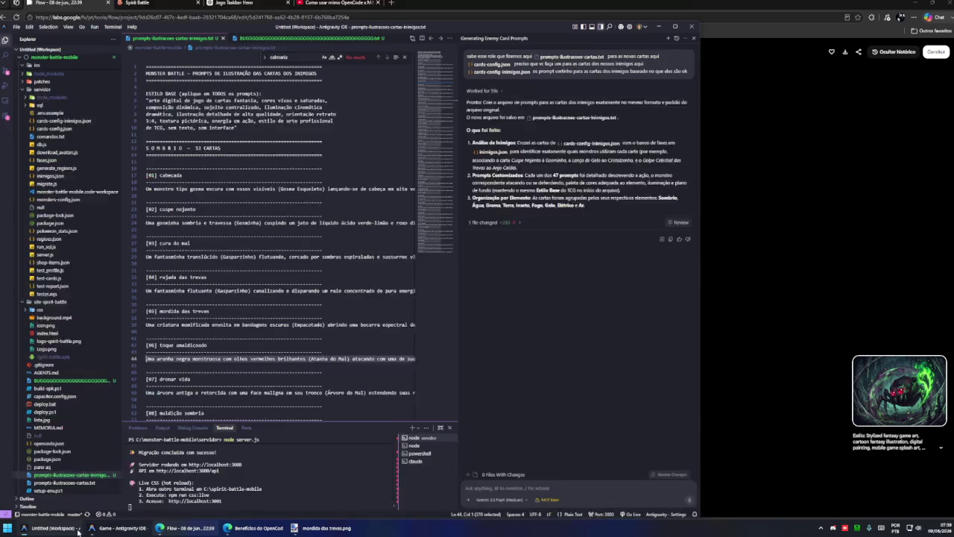
pyautogui.click(326, 528)
pyautogui.hotkey('ctrl', 'z')
# - Replace Camada 2's mummy art with the pasted spider art, keeping canvas size, resized into the frame
pyautogui.click(909, 168)
pyautogui.hotkey('ctrl', 'a')
pyautogui.press('Delete')
pyautogui.hotkey('ctrl', 'v')
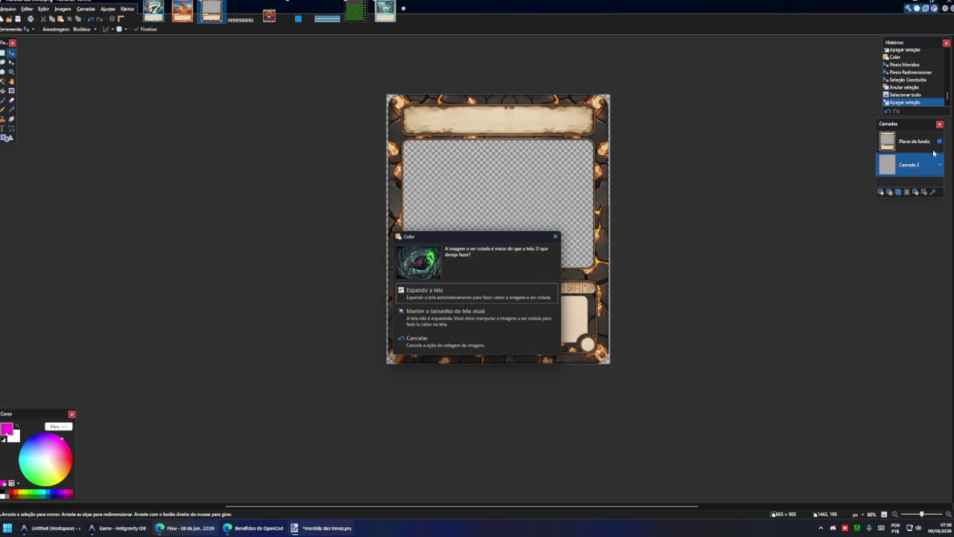
pyautogui.click(443, 319)
pyautogui.moveTo(430, 144)
pyautogui.mouseDown()
pyautogui.moveTo(434, 179)
pyautogui.moveTo(430, 165)
pyautogui.mouseUp()
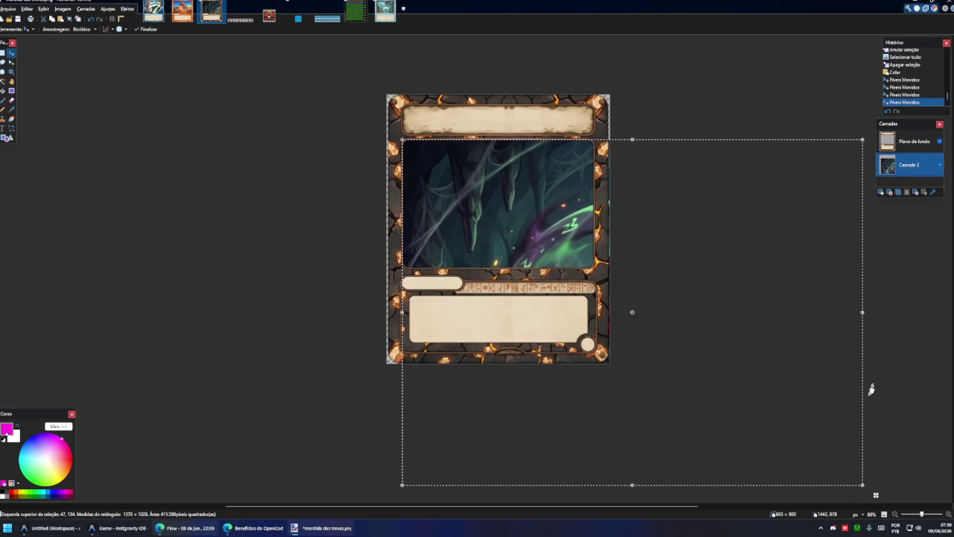
pyautogui.moveTo(873, 495)
pyautogui.mouseDown()
pyautogui.moveTo(701, 266)
pyautogui.moveTo(727, 282)
pyautogui.mouseUp()
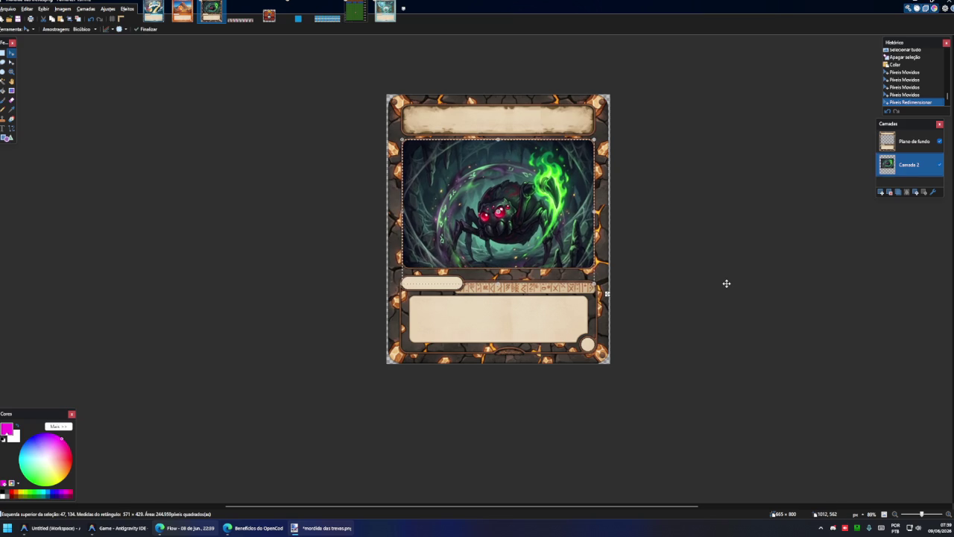
pyautogui.hotkey('ctrl', 'd')
# - Merge the spider art layer down into the card frame
pyautogui.click(906, 141)
pyautogui.click(906, 192)
pyautogui.hotkey('ctrl', 'shift', 's')
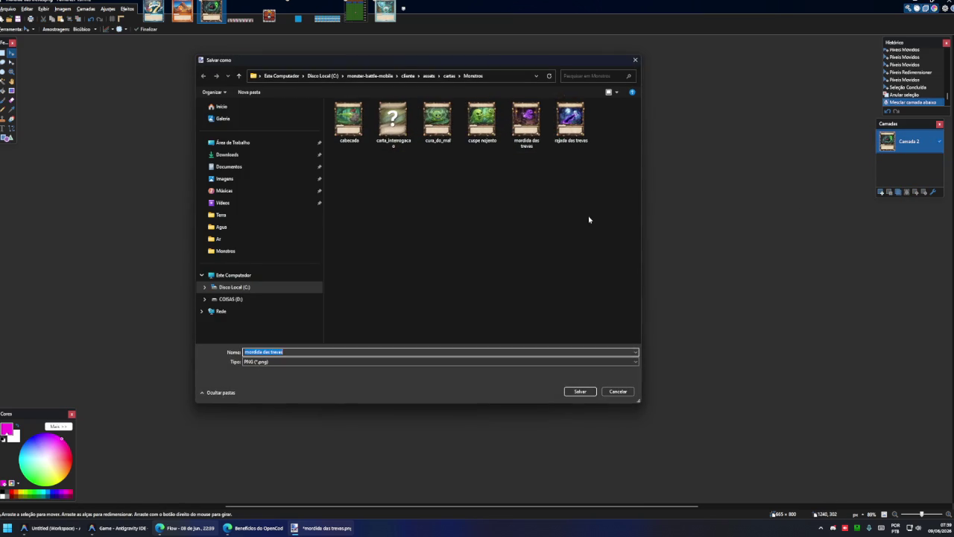
# - Save the card as 'toque amaldiçoado', copied from the prompts file, then cancel the save settings
pyautogui.click(68, 528)
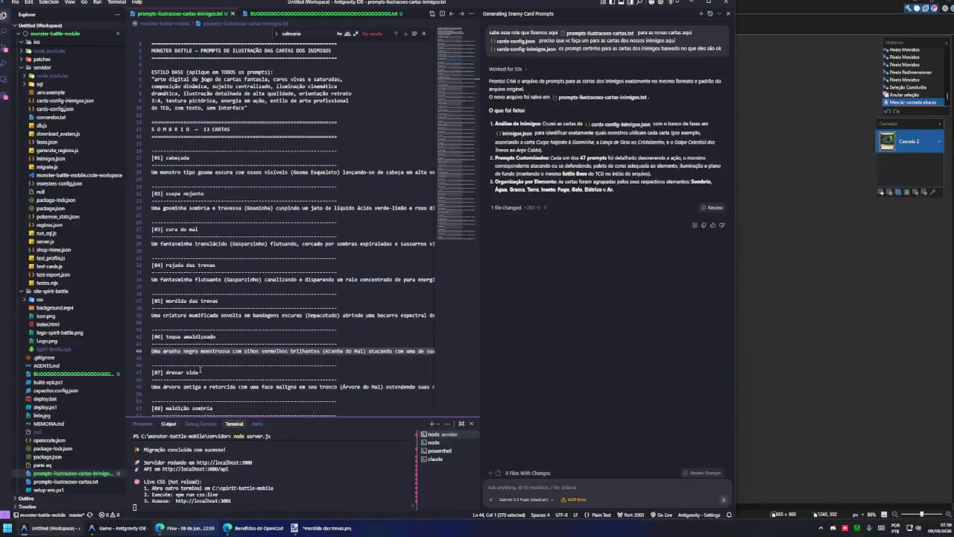
pyautogui.moveTo(217, 337); pyautogui.dragTo(165, 336)
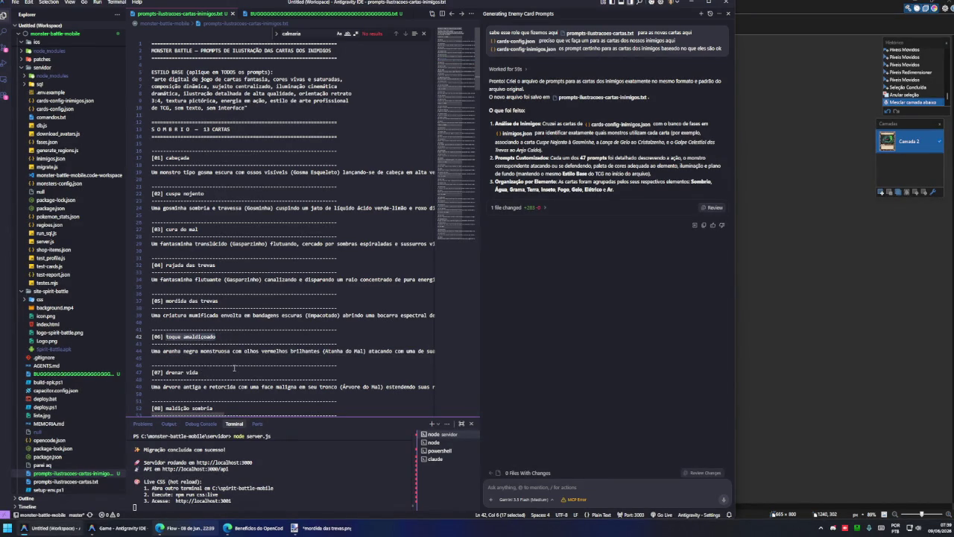
pyautogui.hotkey('ctrl', 'c')
pyautogui.hotkey('alt', 'Tab')
pyautogui.hotkey('ctrl', 'v')
pyautogui.click(572, 390)
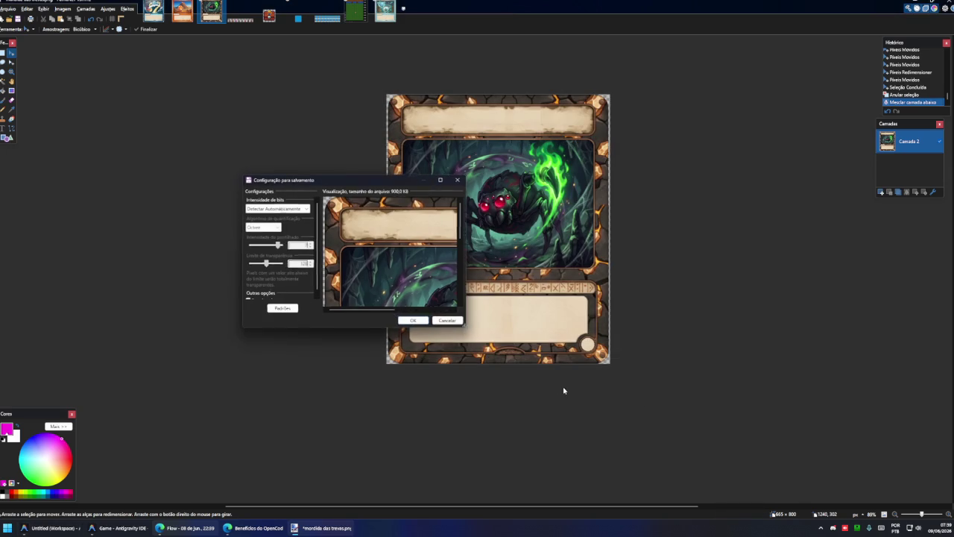
pyautogui.click(448, 321)
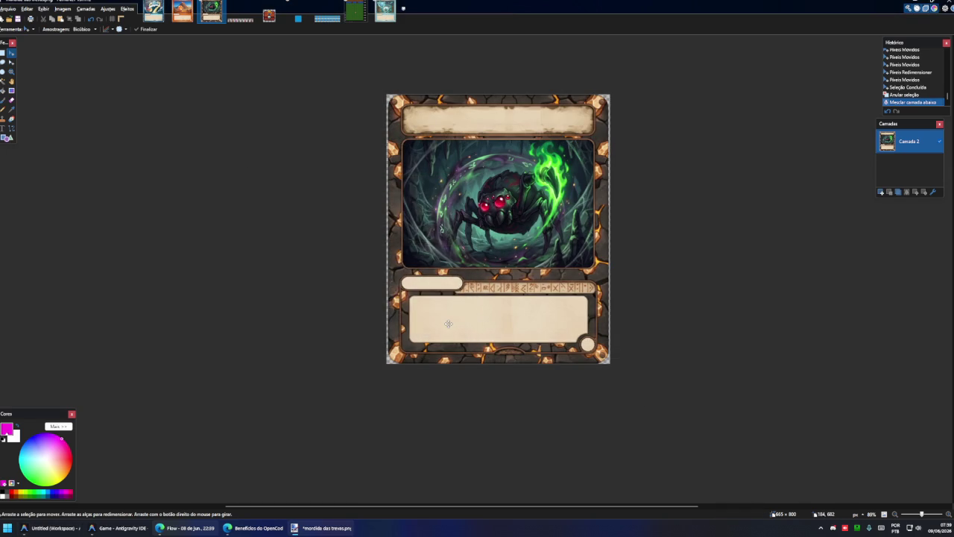
pyautogui.hotkey('alt', 'Tab')
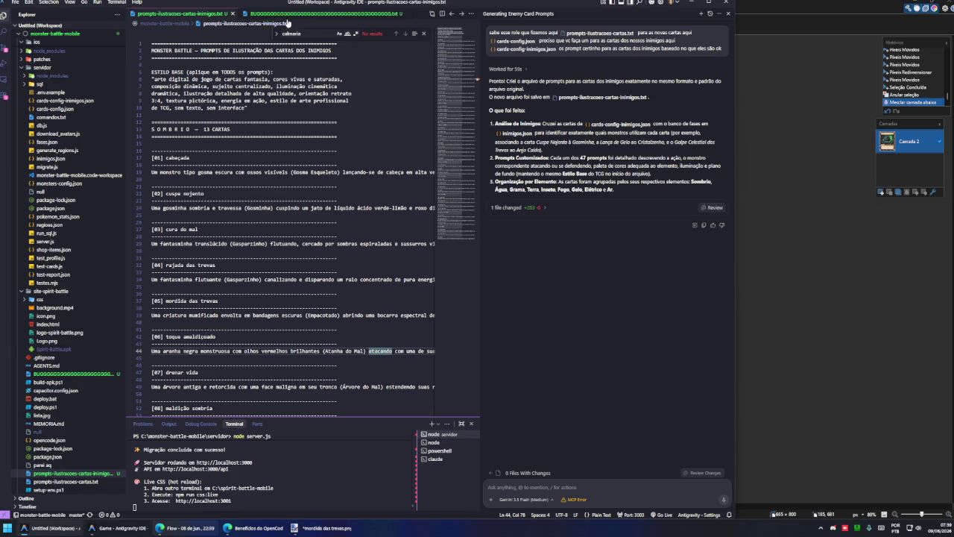
# - Have the agent strip accents from all card names in the prompts file and accept its edits
pyautogui.moveTo(287, 22); pyautogui.dragTo(613, 491)
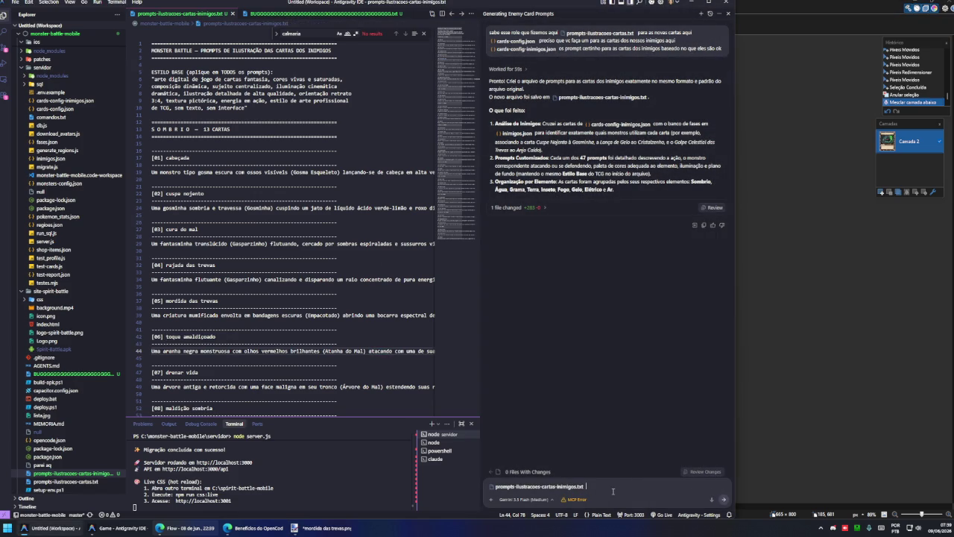
pyautogui.write('mes das carta')
pyautogui.write('s sem acento')
pyautogui.press('Return')
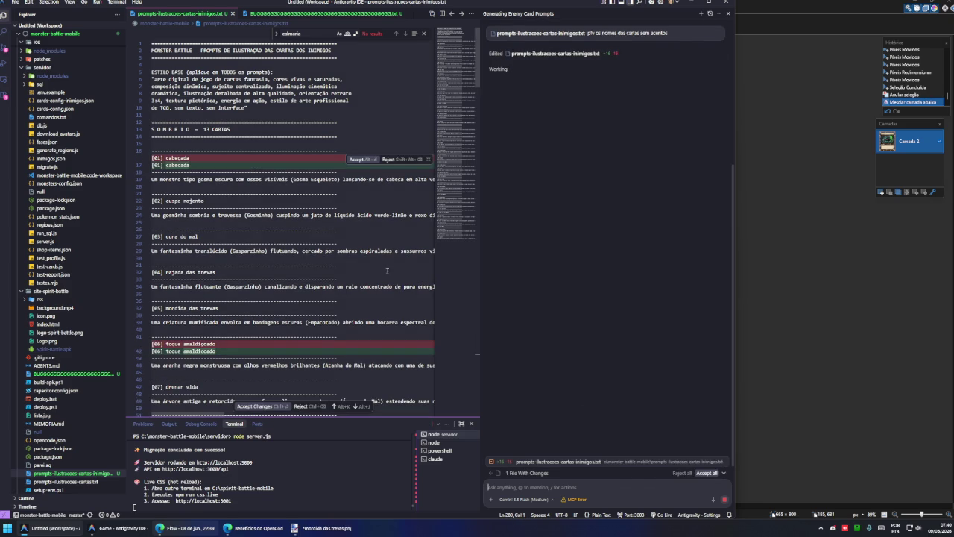
pyautogui.click(459, 241)
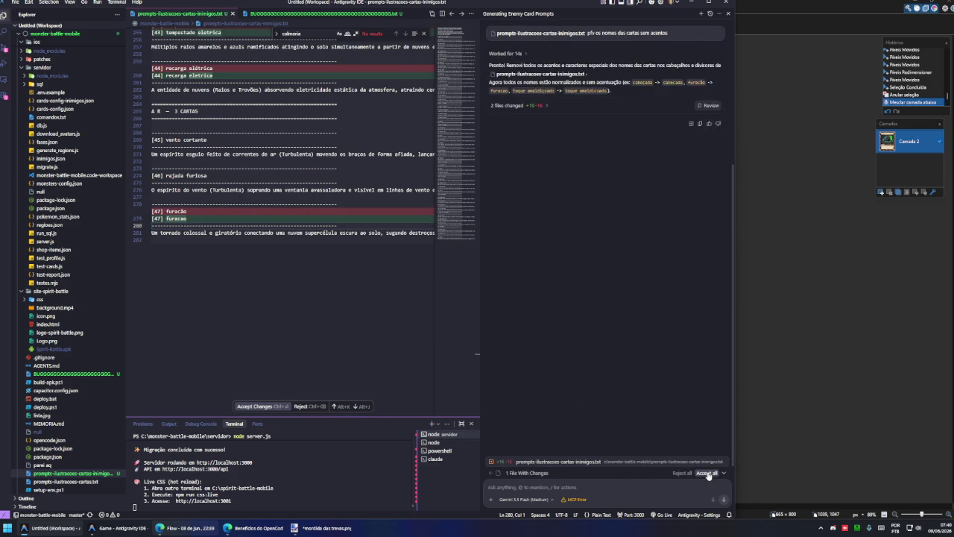
pyautogui.click(706, 472)
# - Save the spider card in Paint.NET as toque amaldicoado.png, copying the name from the prompts file
pyautogui.write('toque')
pyautogui.scroll(-2, 338, 299)
pyautogui.click(165, 299)
pyautogui.moveTo(216, 299); pyautogui.dragTo(168, 299)
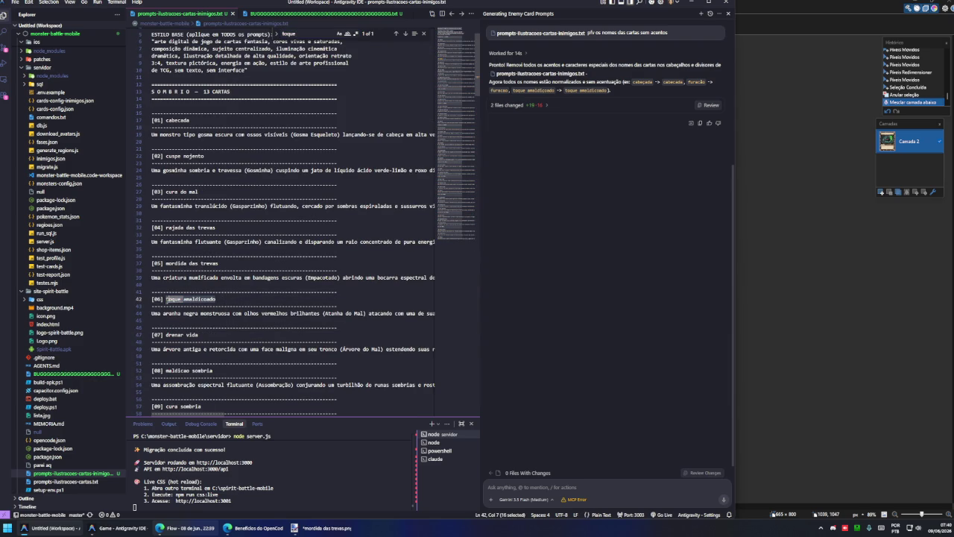
pyautogui.click(322, 528)
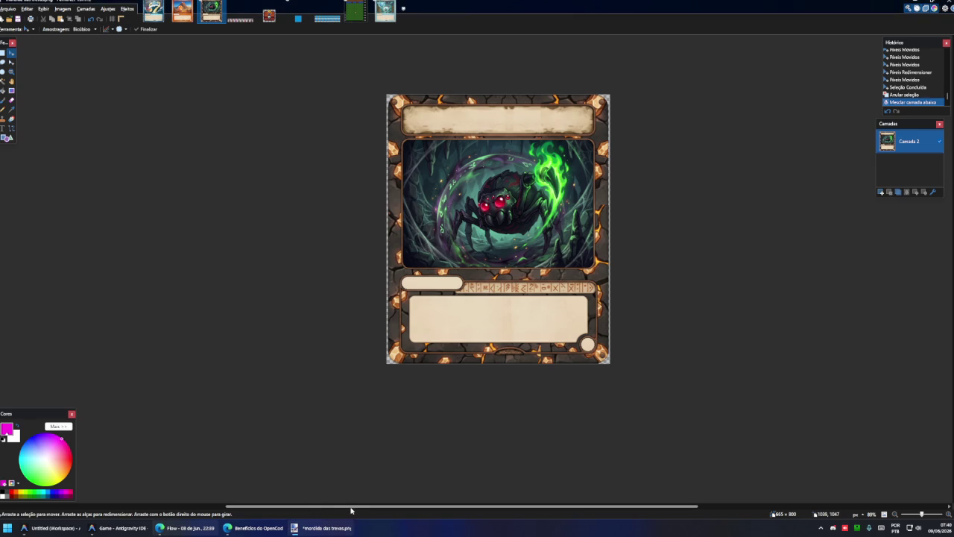
pyautogui.hotkey('ctrl', 'shift', 's')
pyautogui.hotkey('ctrl', 'v')
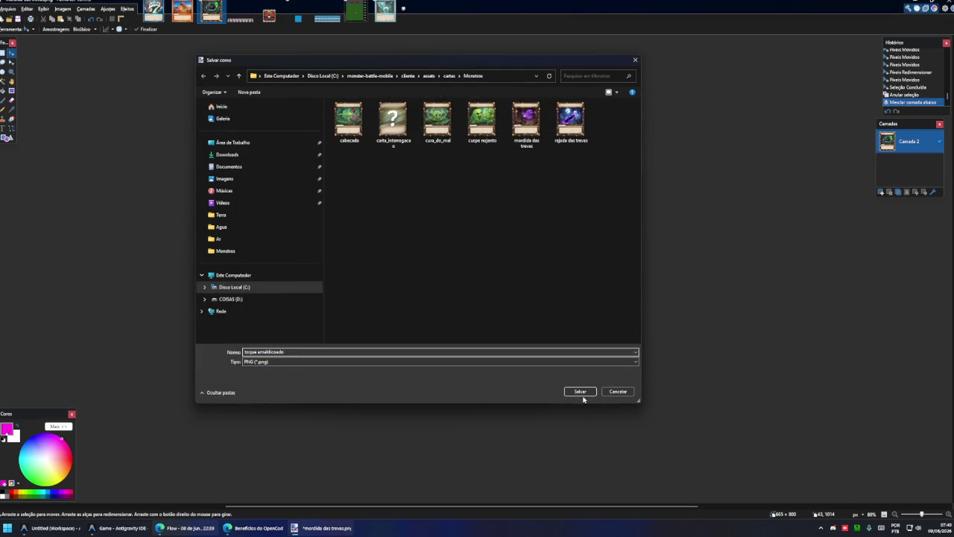
pyautogui.click(583, 395)
pyautogui.press('Return')
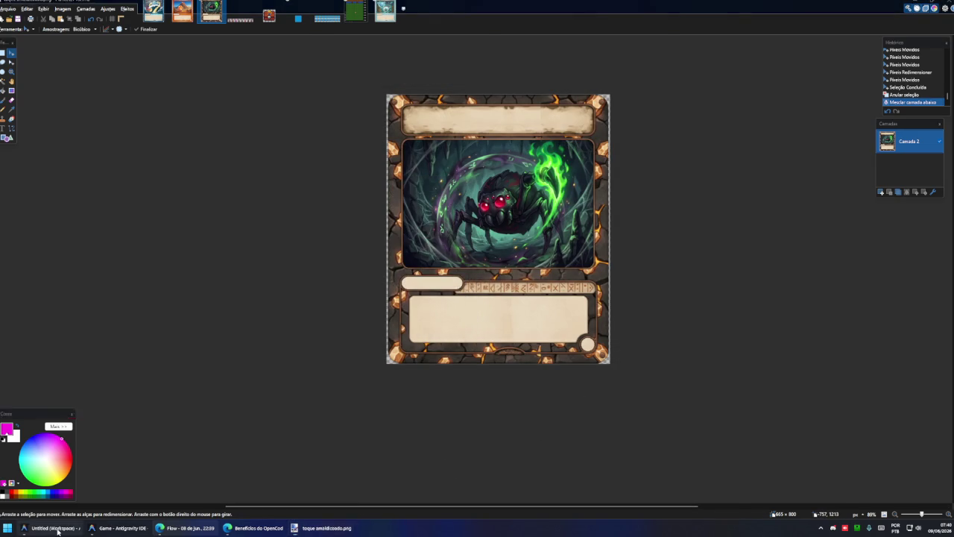
pyautogui.click(58, 529)
pyautogui.scroll(-1, 209, 330)
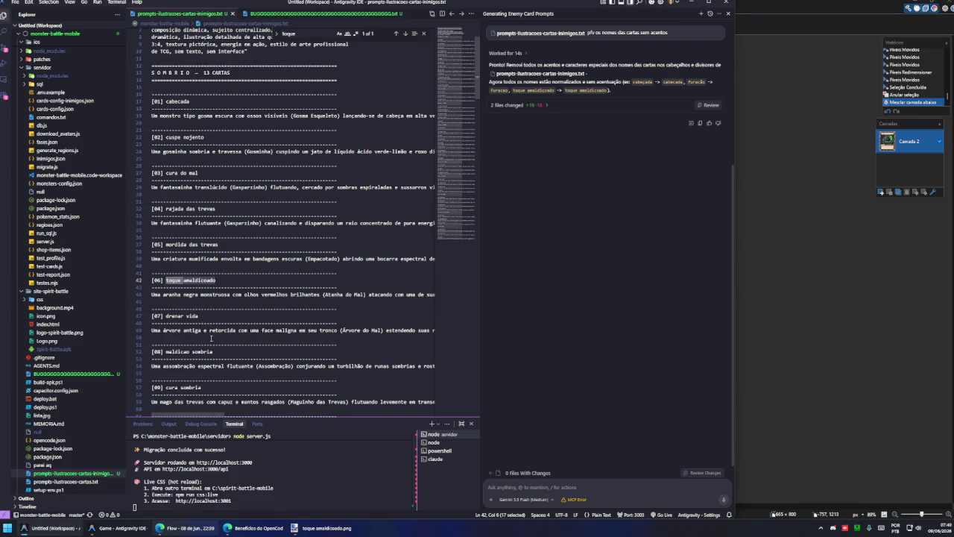
# - Replace Flow's spider paragraph with the drenar vida evil-tree description and generate four images
pyautogui.tripleClick(211, 330)
pyautogui.click(190, 528)
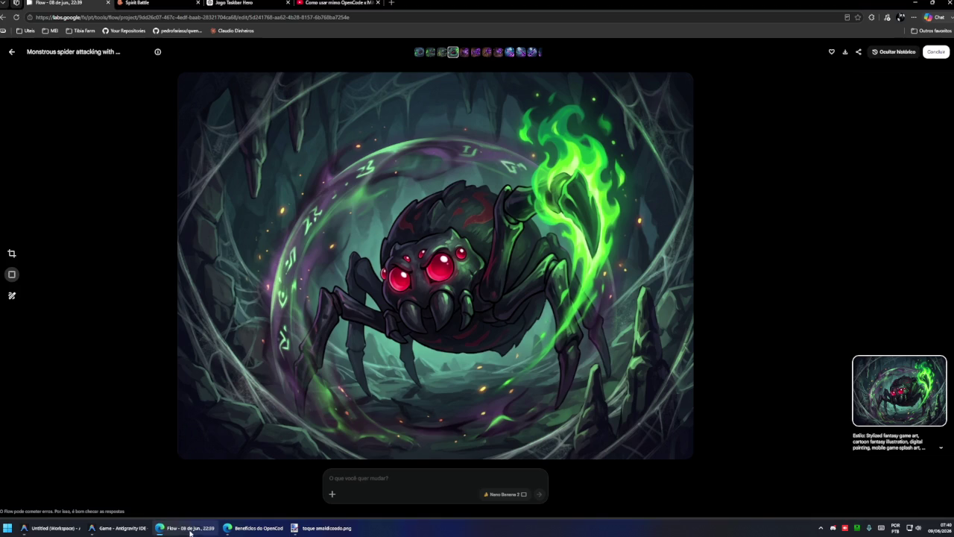
pyautogui.press('Escape')
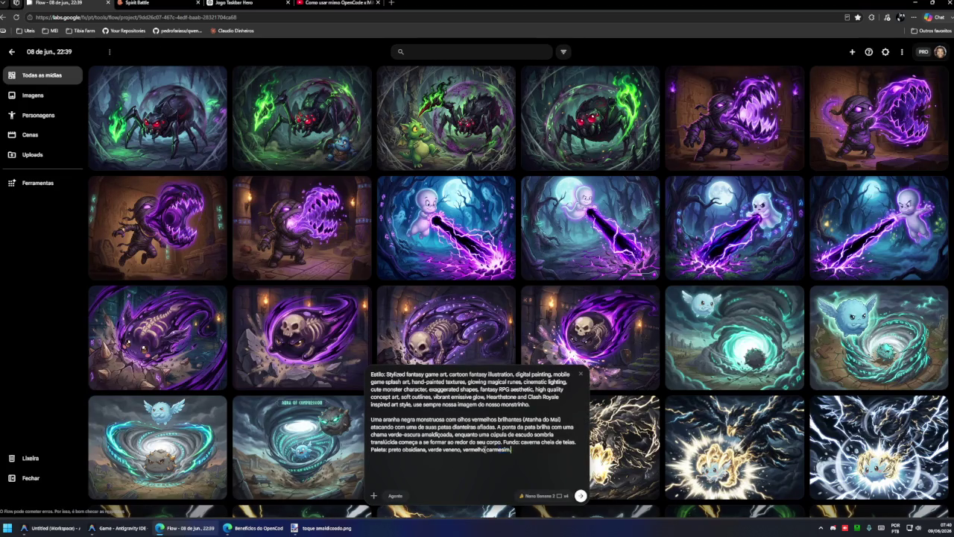
pyautogui.tripleClick(377, 415)
pyautogui.hotkey('ctrl', 'v')
pyautogui.click(581, 495)
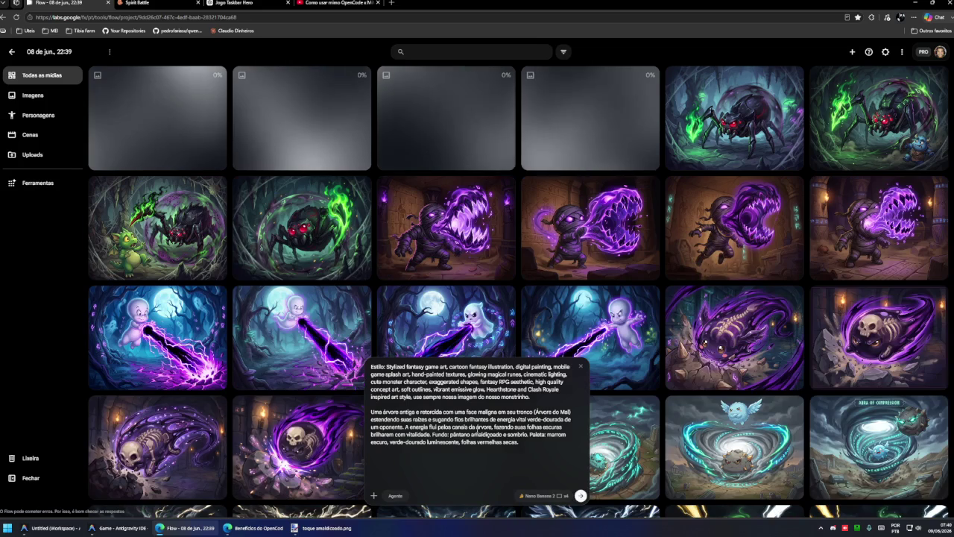
pyautogui.click(129, 529)
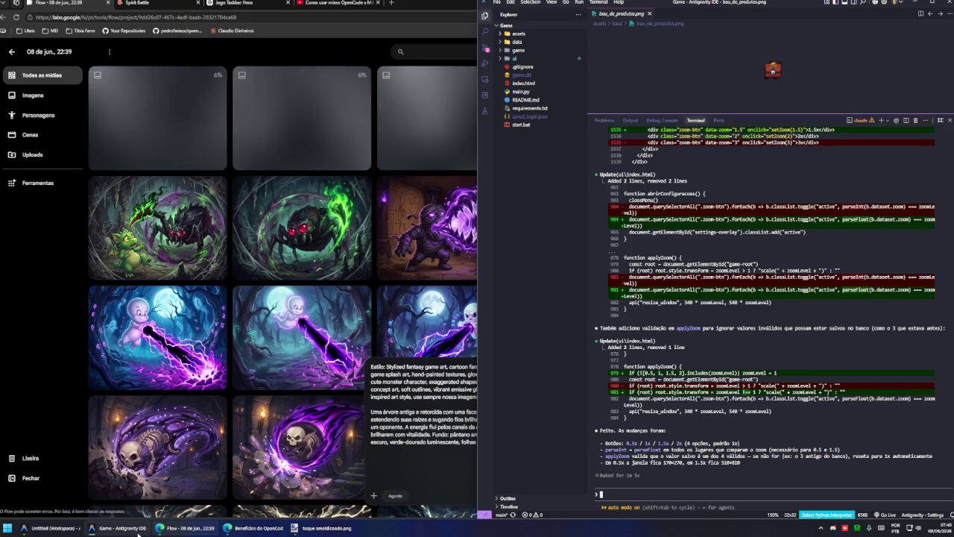
# - Launch the farm game and set its interface zoom to 0.5x
pyautogui.press('super+r')
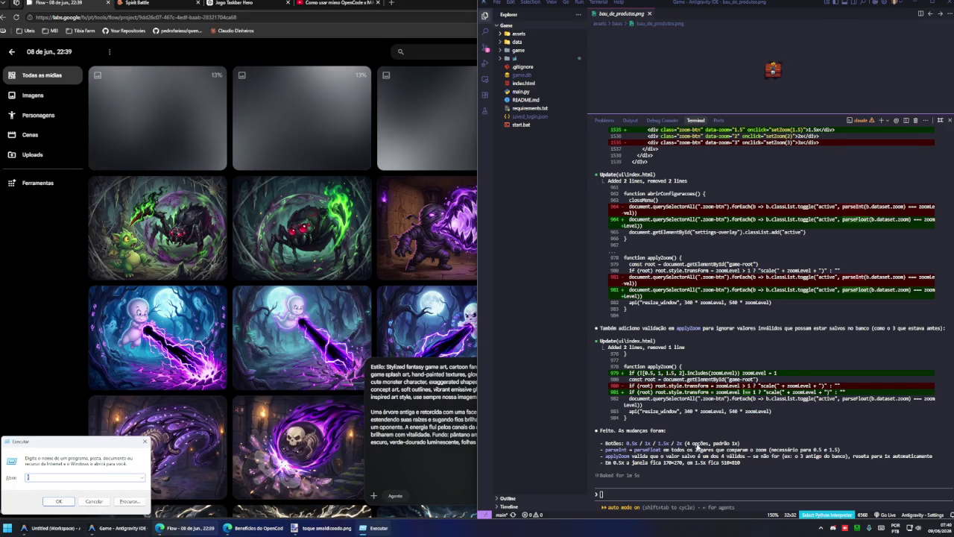
pyautogui.write('f')
pyautogui.press('Return')
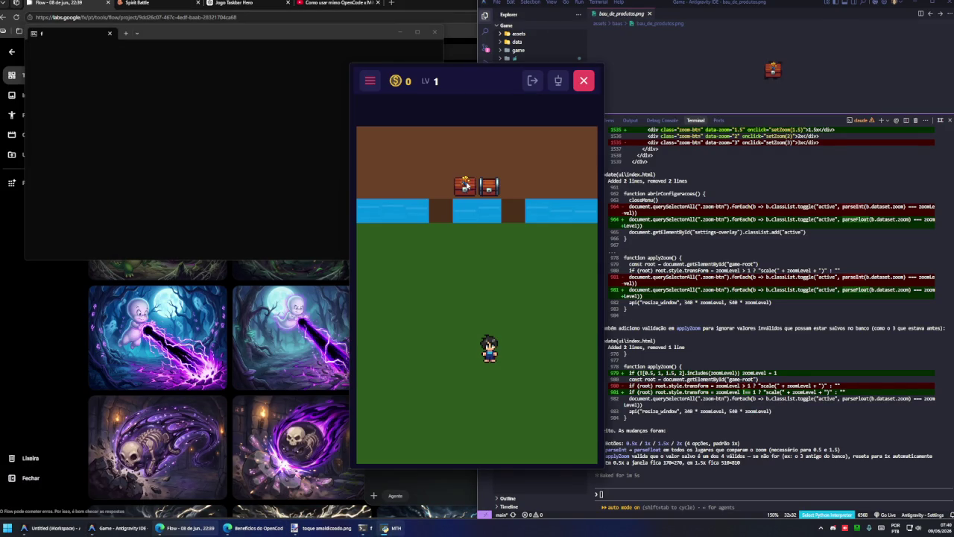
pyautogui.click(365, 84)
pyautogui.click(437, 450)
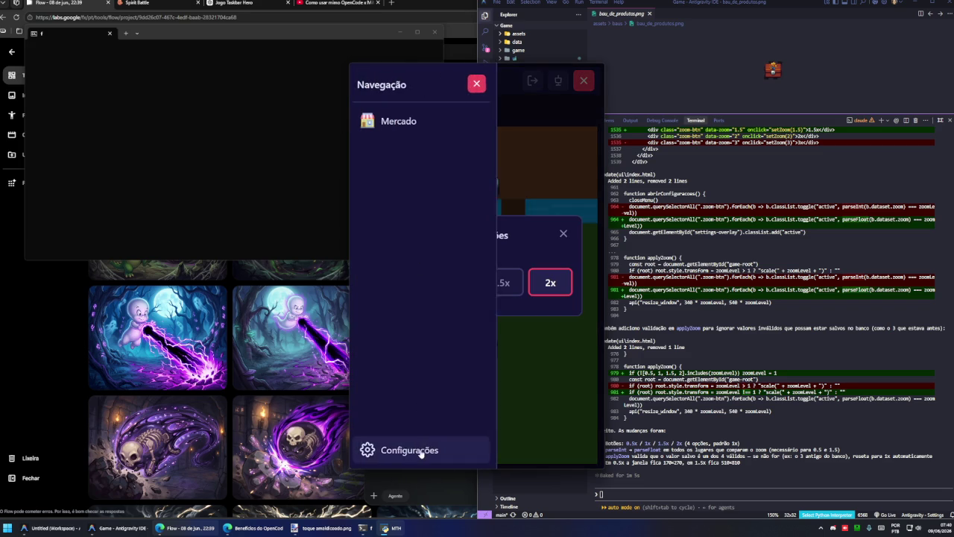
pyautogui.click(456, 280)
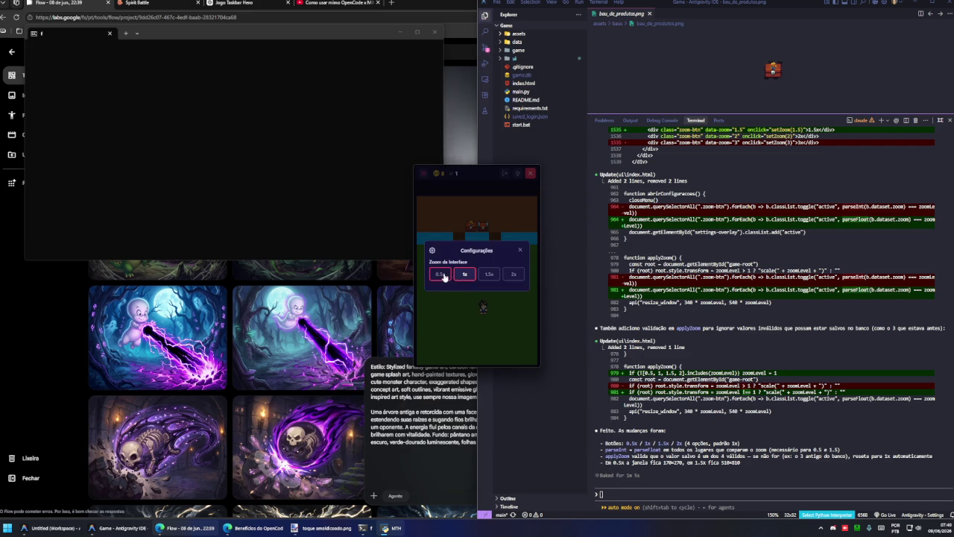
pyautogui.click(440, 273)
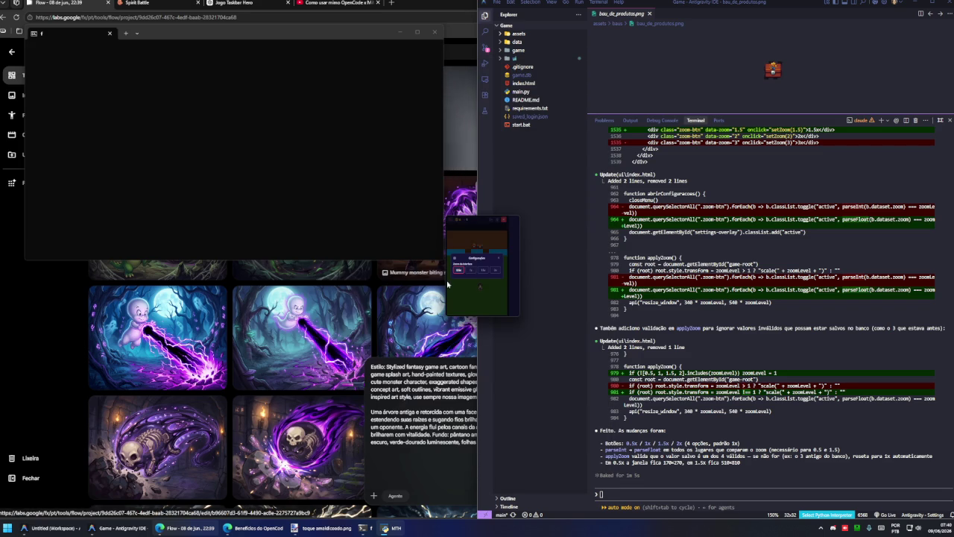
pyautogui.click(499, 260)
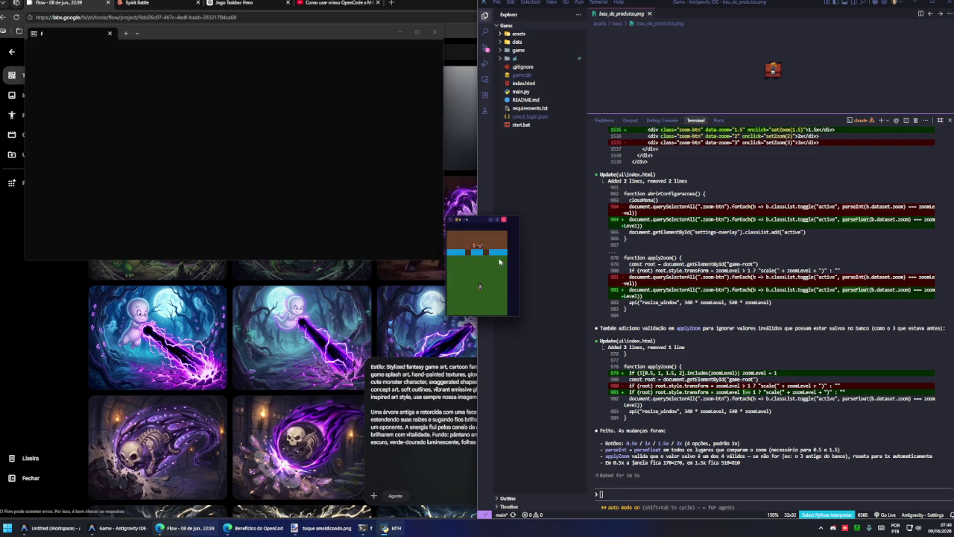
# - Move the shrunken game window aside and raise the interface zoom to 1.5x
pyautogui.click(451, 221)
pyautogui.click(464, 237)
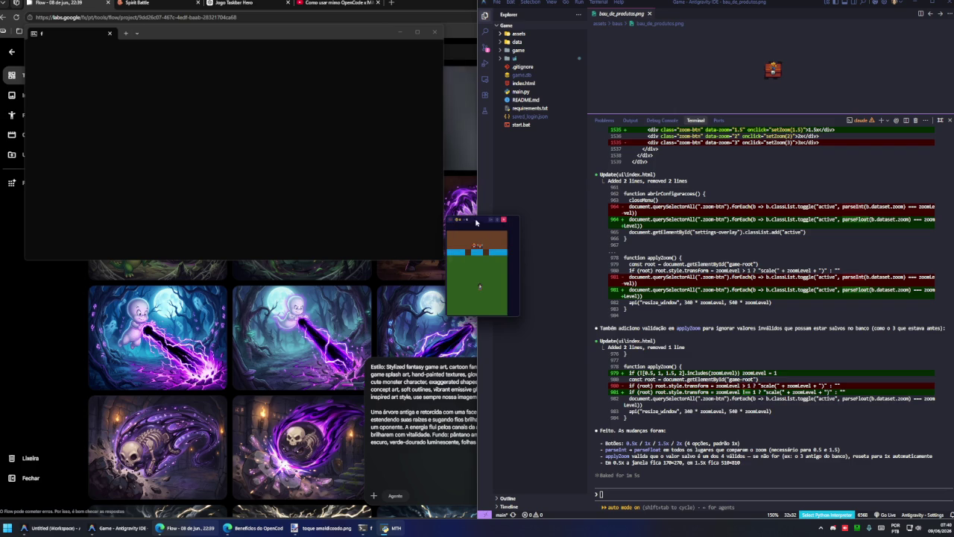
pyautogui.moveTo(485, 219); pyautogui.dragTo(542, 245)
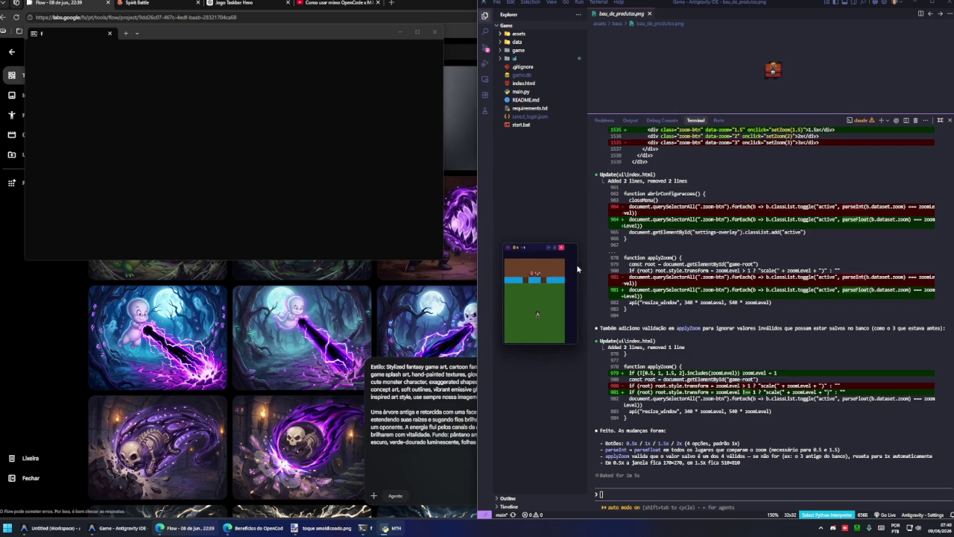
pyautogui.moveTo(536, 252)
pyautogui.mouseDown()
pyautogui.moveTo(514, 254)
pyautogui.moveTo(541, 235)
pyautogui.mouseUp()
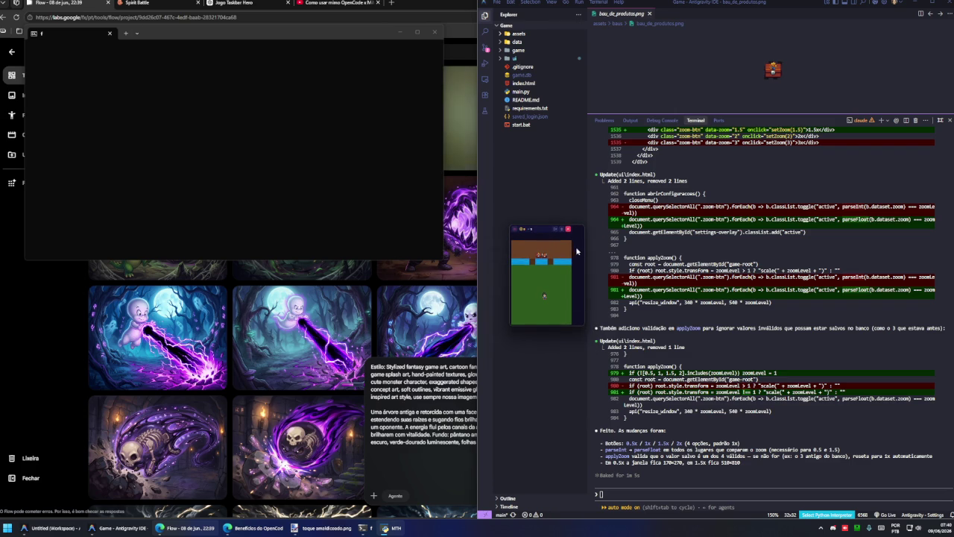
pyautogui.click(515, 232)
pyautogui.click(525, 321)
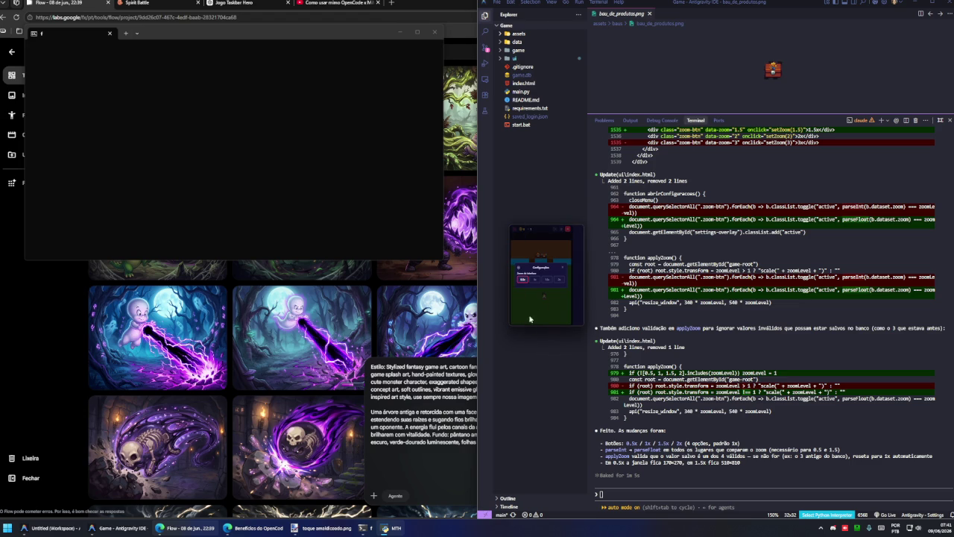
pyautogui.click(550, 280)
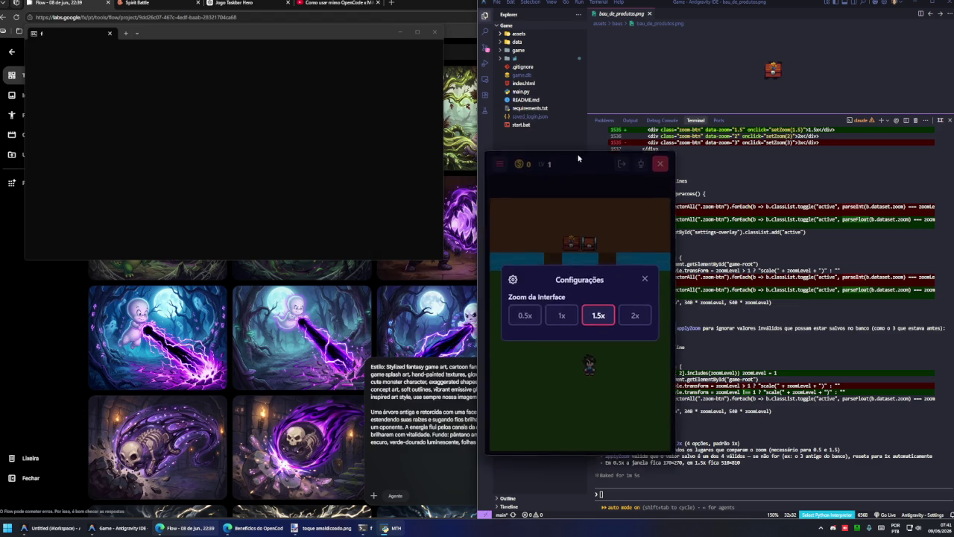
# - Set the game's interface zoom to 2x and shift the enlarged window left
pyautogui.click(516, 165)
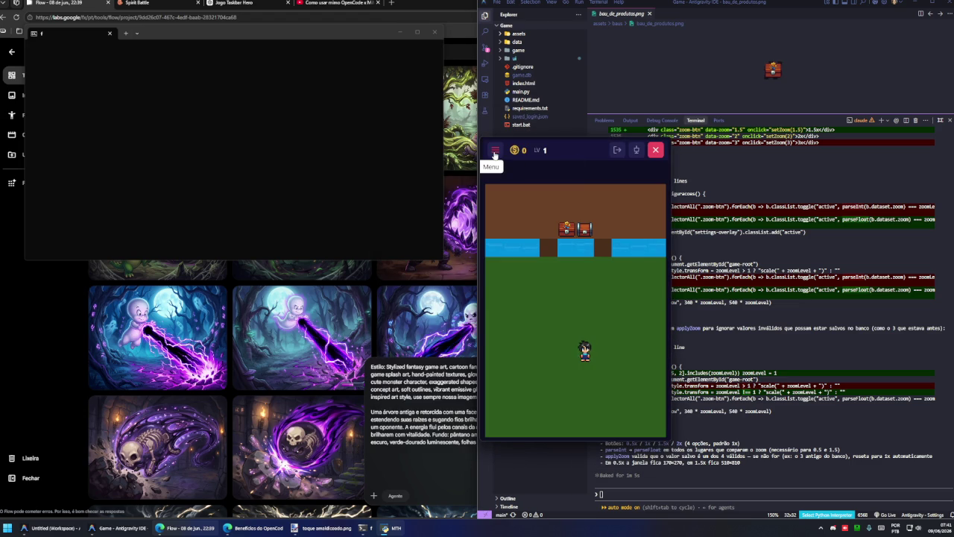
pyautogui.click(495, 154)
pyautogui.click(525, 424)
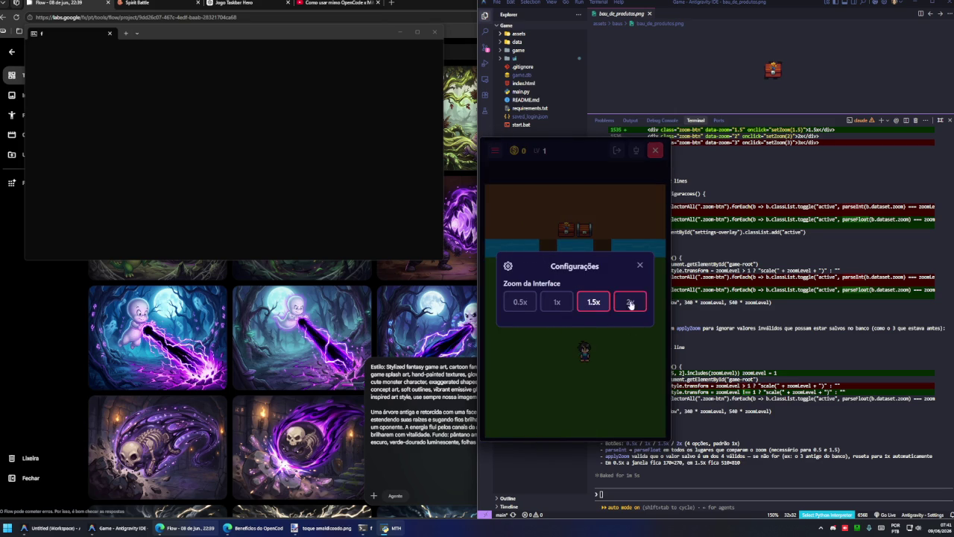
pyautogui.click(630, 302)
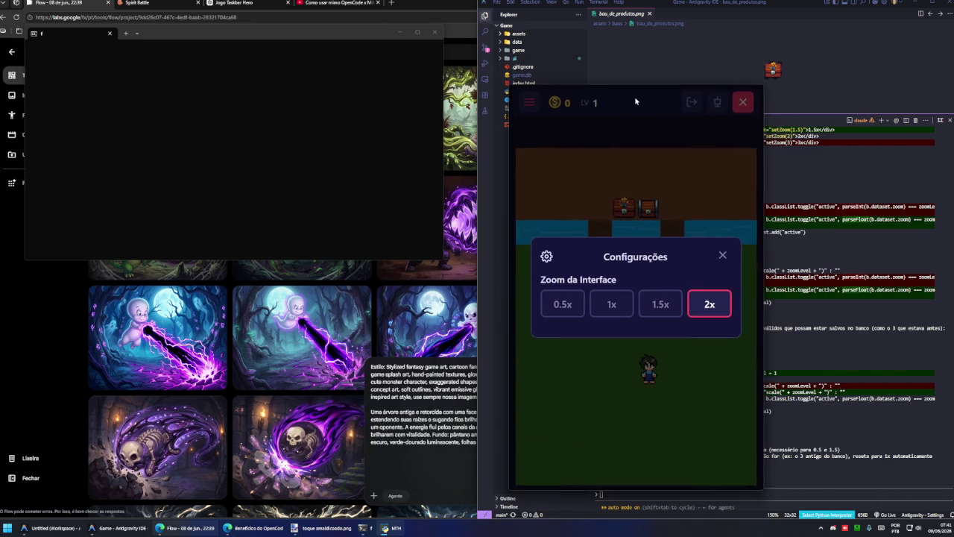
pyautogui.click(635, 96)
pyautogui.moveTo(634, 97); pyautogui.dragTo(565, 96)
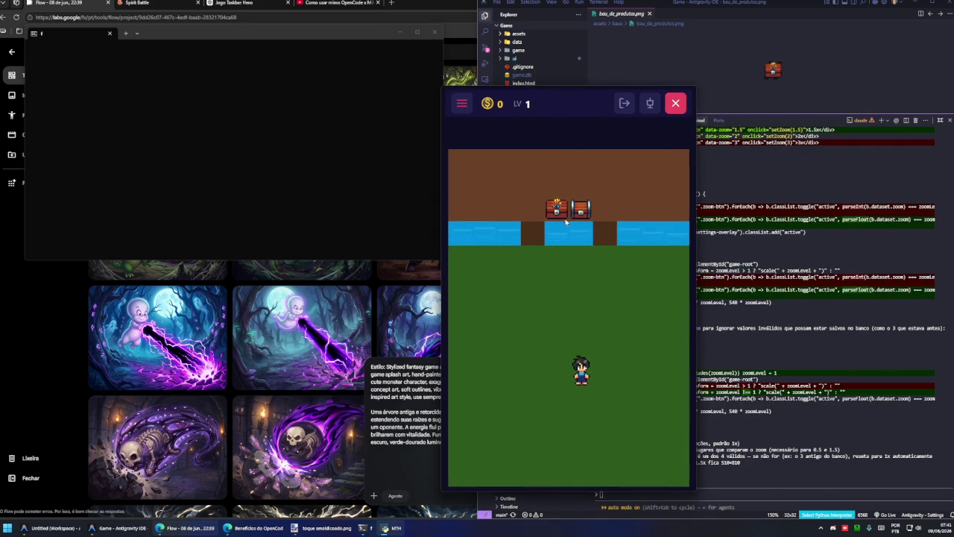
# - Check the product chest, seed chest and Mercado shop at 2x zoom
pyautogui.click(565, 218)
pyautogui.click(641, 202)
pyautogui.click(581, 210)
pyautogui.click(641, 201)
pyautogui.click(461, 104)
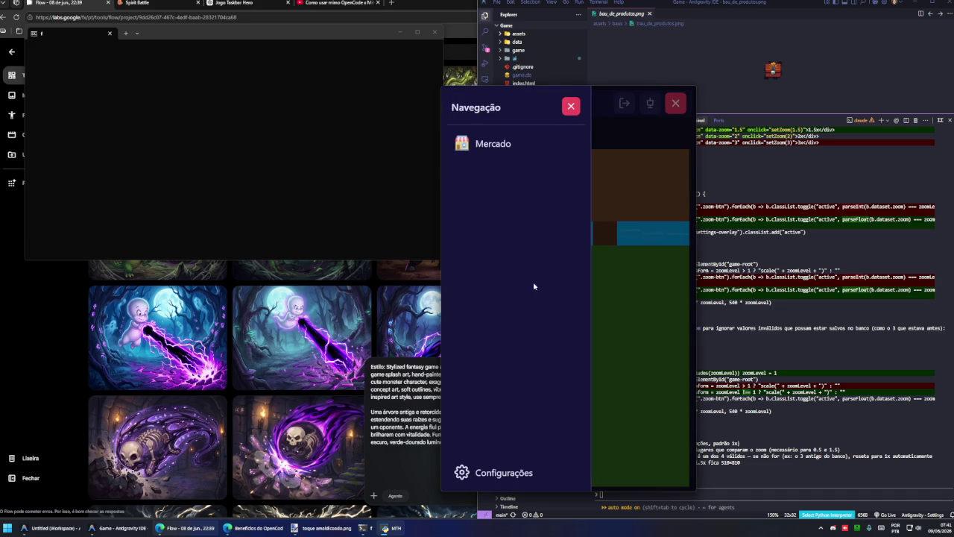
pyautogui.click(472, 146)
pyautogui.click(674, 132)
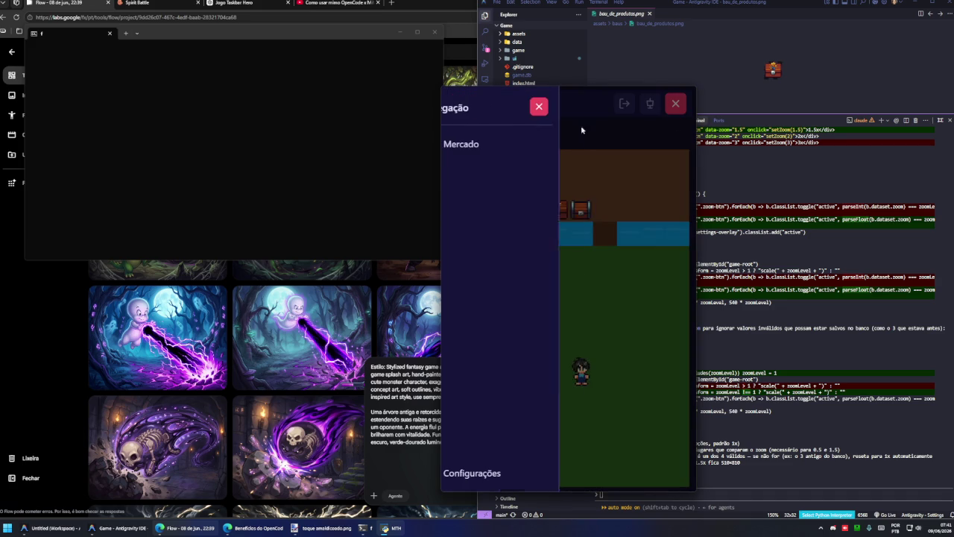
pyautogui.click(569, 105)
# - Return the game's interface zoom to 0.5x
pyautogui.click(462, 103)
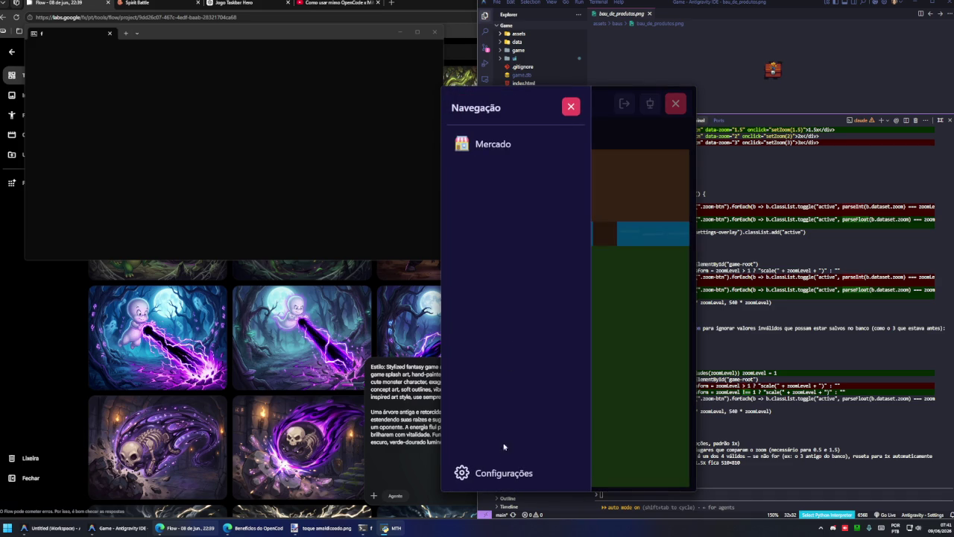
pyautogui.click(503, 471)
pyautogui.click(507, 306)
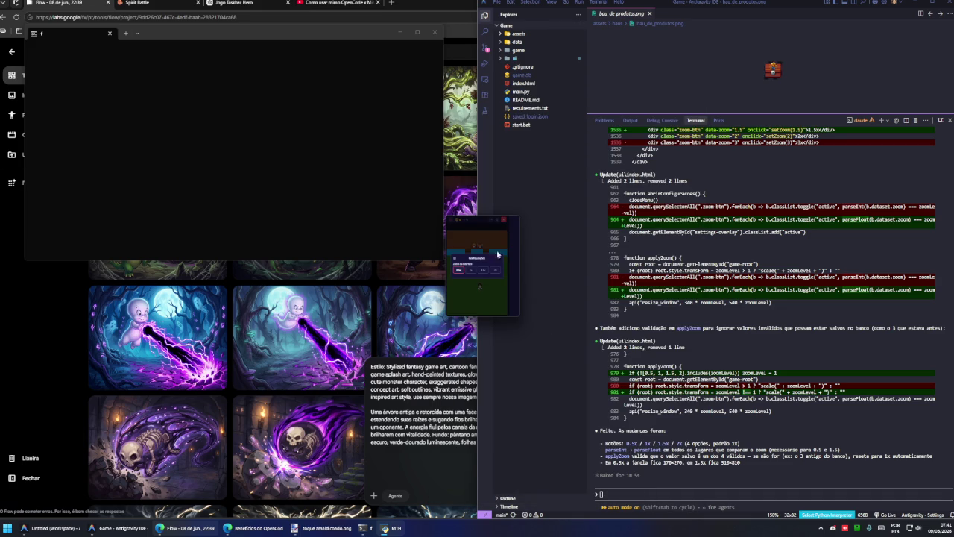
pyautogui.click(451, 223)
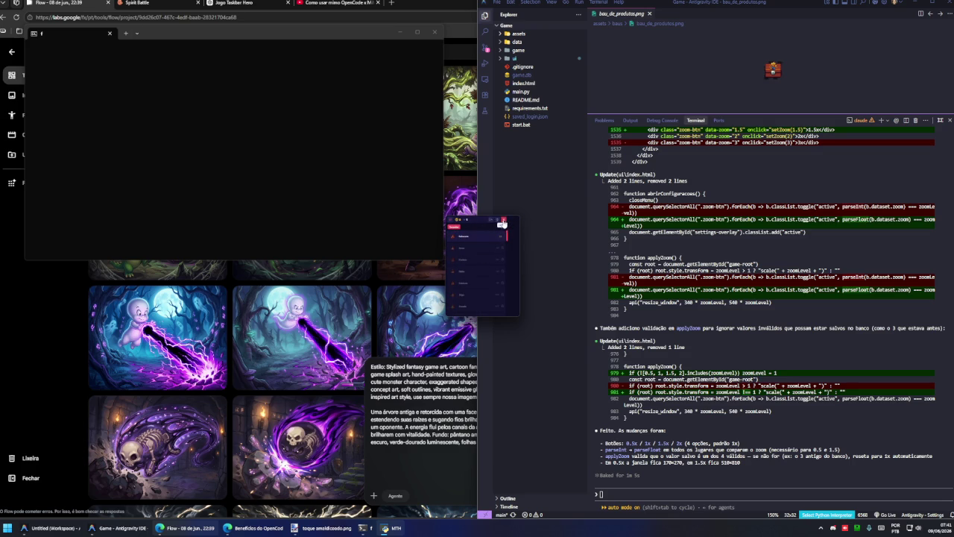
# - Reset the game's interface zoom to 1x and close the game window
pyautogui.click(454, 221)
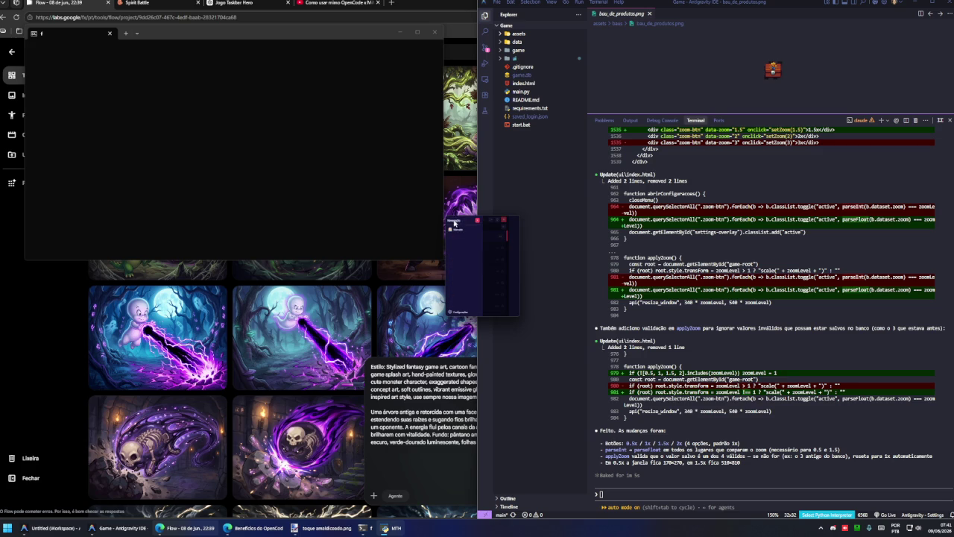
pyautogui.click(460, 312)
pyautogui.click(465, 273)
pyautogui.click(530, 173)
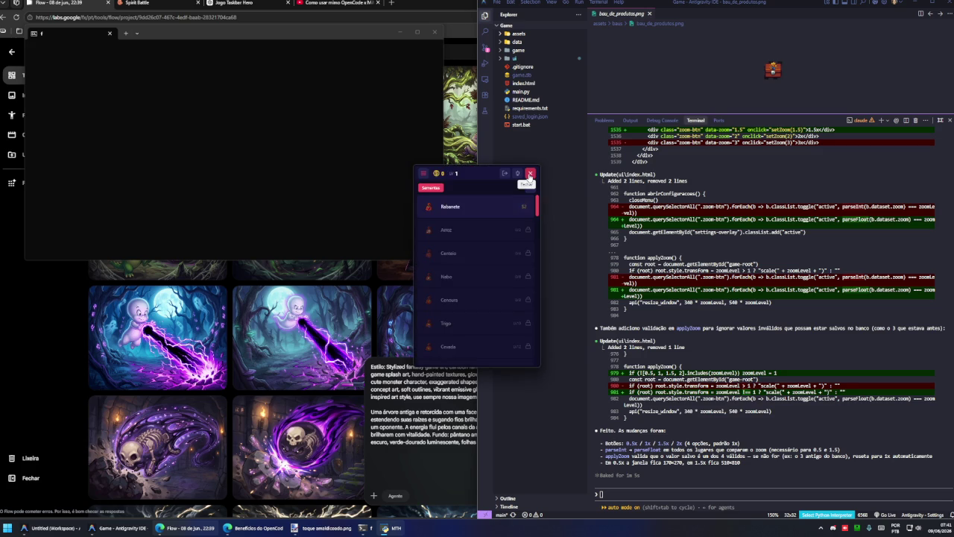
pyautogui.click(530, 174)
# - Ask the agent to remove the bar left on the right at 0.5x zoom
pyautogui.write('o')
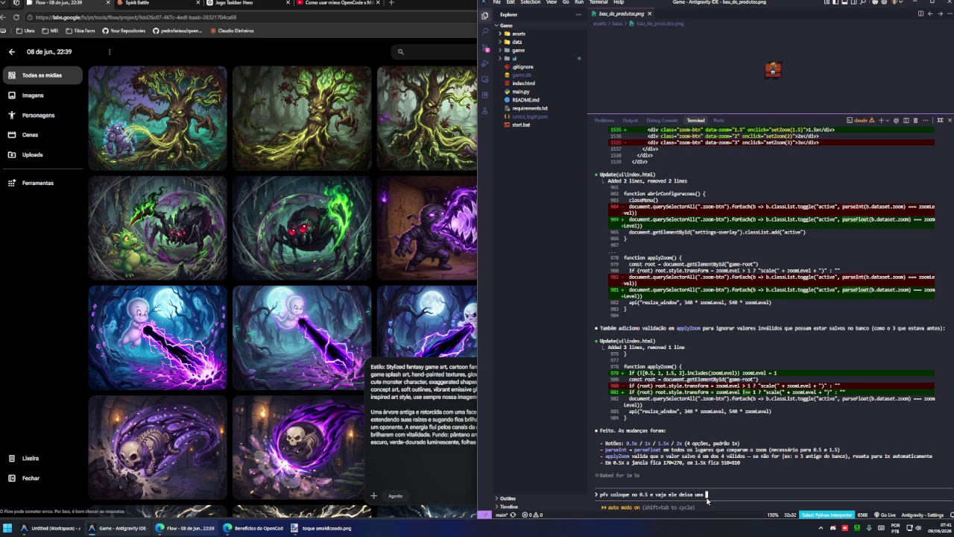
pyautogui.write('rra na dir')
pyautogui.write(' ai c')
pyautogui.write('lva isso')
pyautogui.press('Return')
pyautogui.click(369, 297)
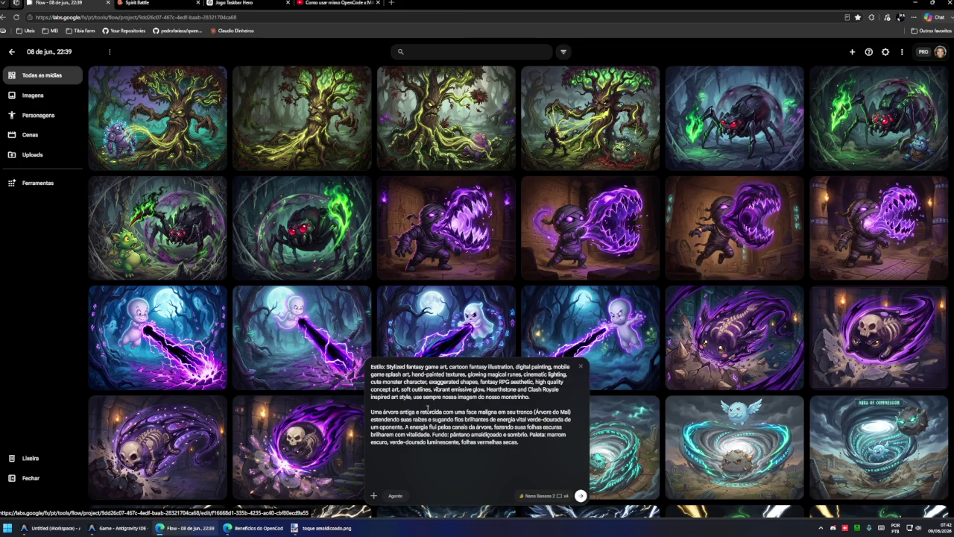
pyautogui.moveTo(590, 227)
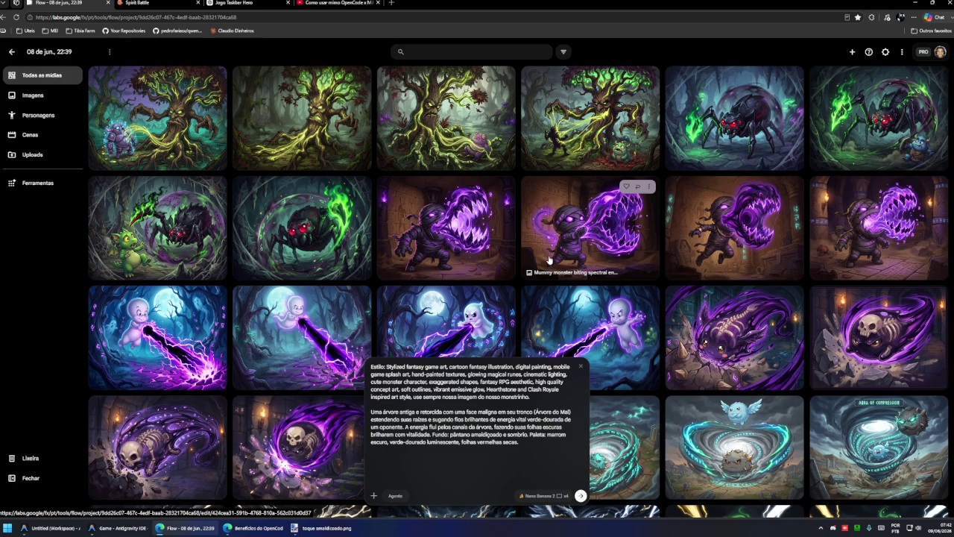
# - Review the evil-tree image in the gallery, then return to the card in Paint.NET
pyautogui.click(156, 120)
pyautogui.rightClick(526, 222)
pyautogui.click(552, 241)
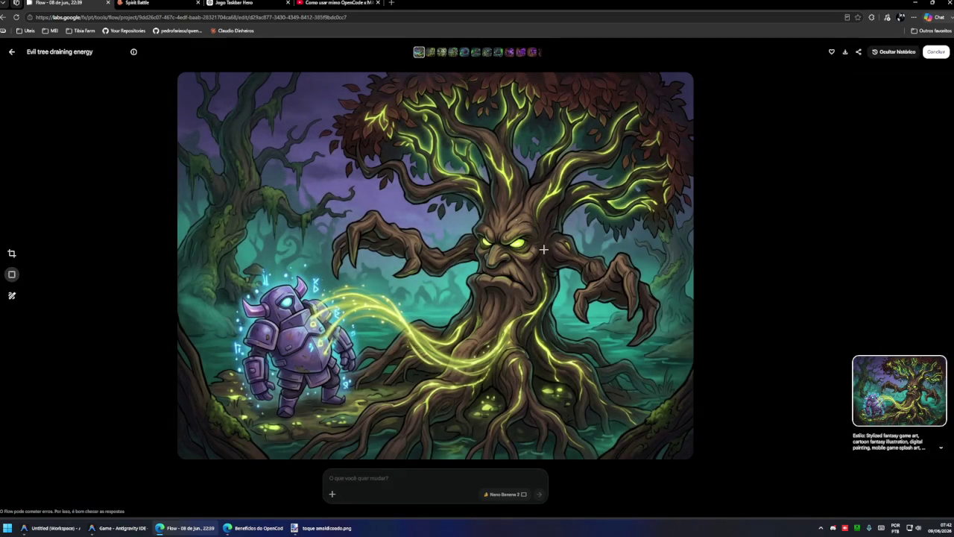
pyautogui.press('Escape')
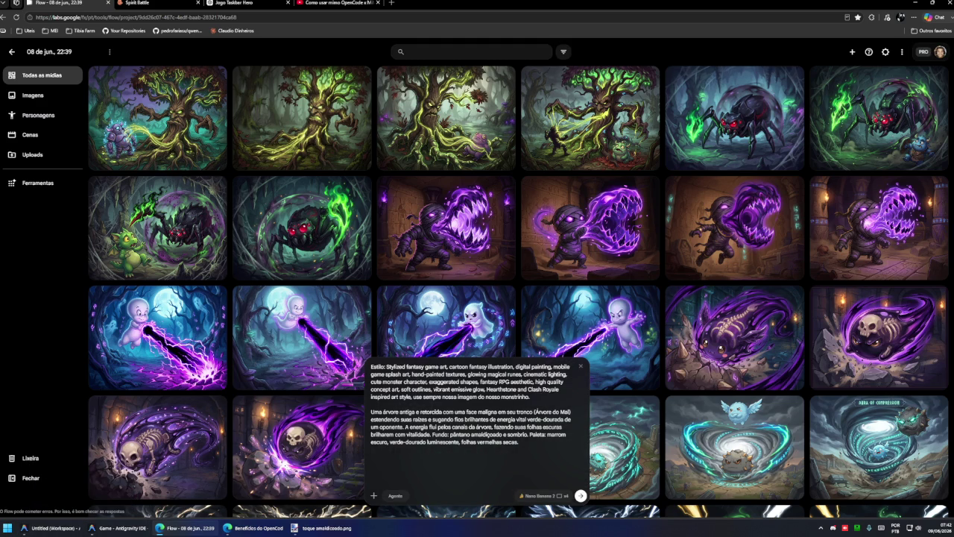
pyautogui.click(67, 528)
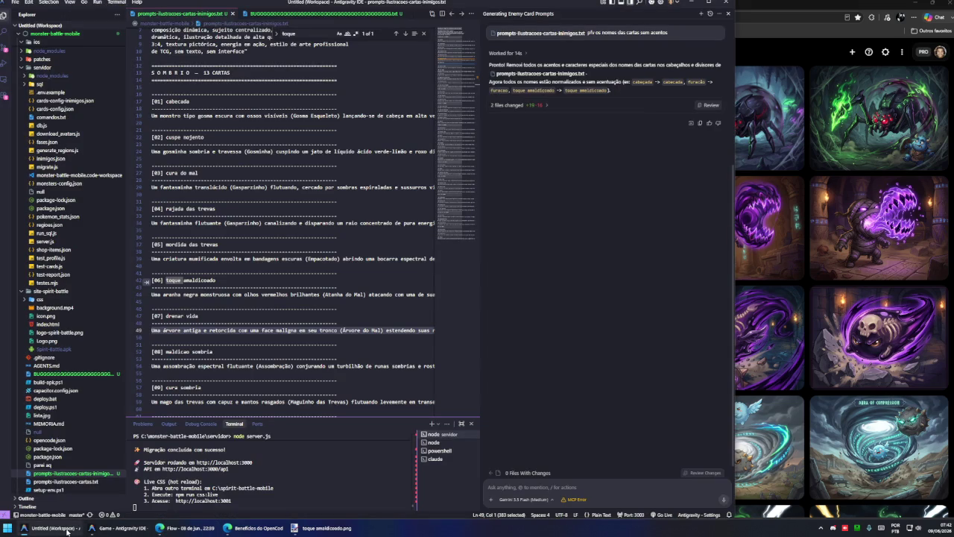
pyautogui.click(322, 528)
# - Undo the earlier merge, clear Camada 2 and paste the forest tree art, keeping the canvas size
pyautogui.hotkey('ctrl', 'z')
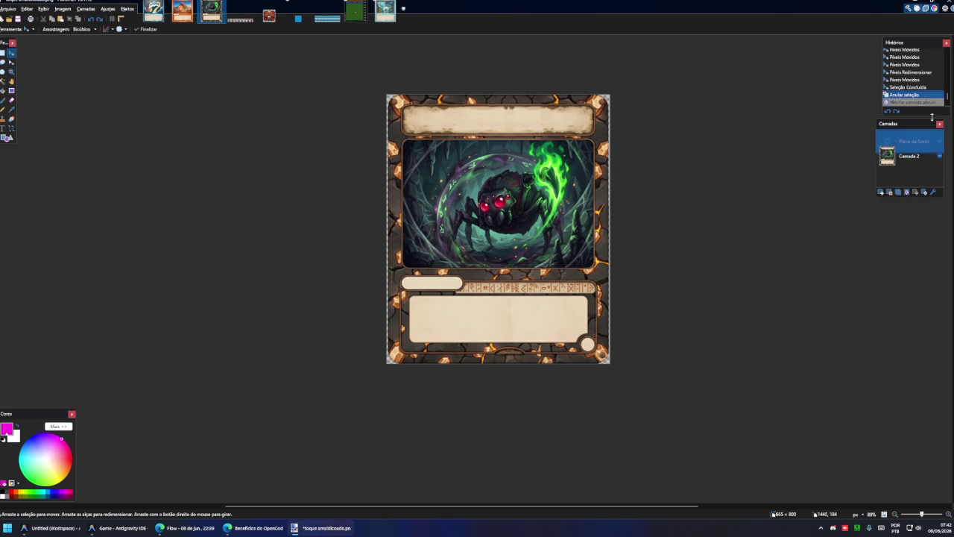
pyautogui.click(908, 163)
pyautogui.hotkey('ctrl', 'a')
pyautogui.press('Delete')
pyautogui.hotkey('ctrl', 'v')
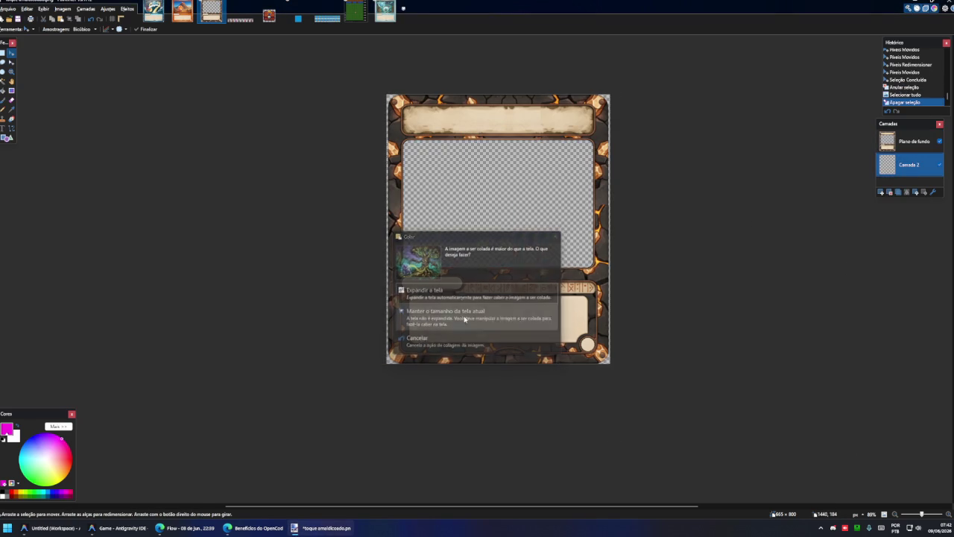
pyautogui.click(464, 319)
# - Shrink and position the tree art inside the card's art frame, then merge it down
pyautogui.moveTo(472, 231); pyautogui.dragTo(441, 194)
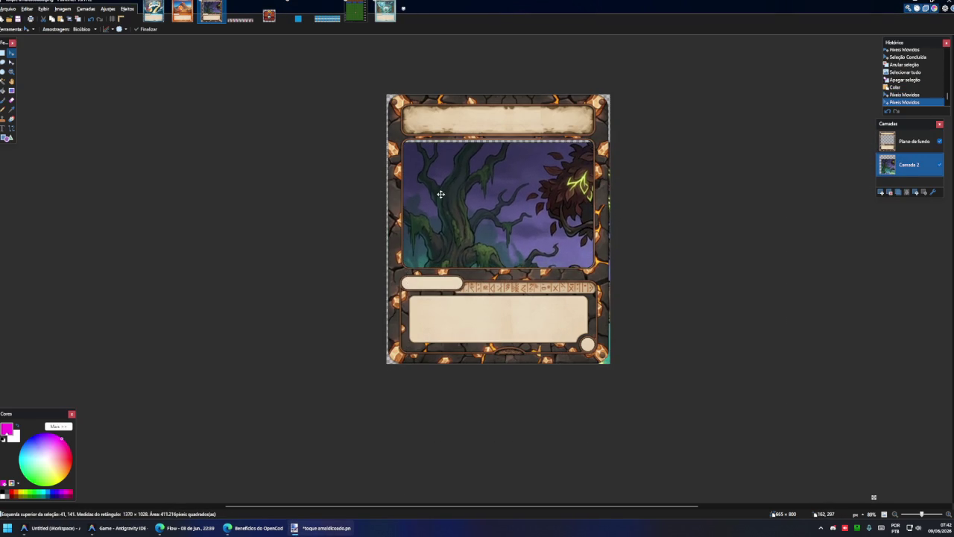
pyautogui.moveTo(873, 488); pyautogui.dragTo(648, 276)
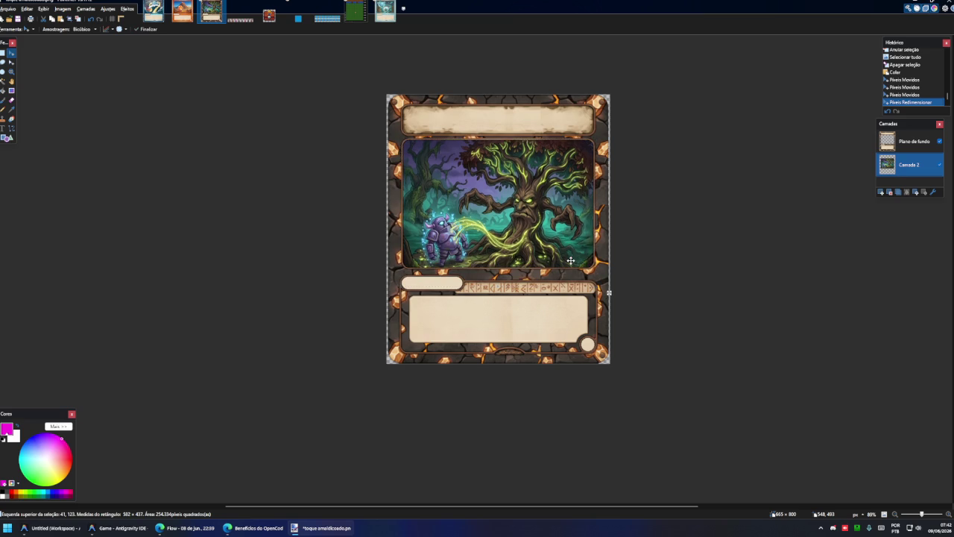
pyautogui.moveTo(571, 260); pyautogui.dragTo(571, 254)
pyautogui.hotkey('ctrl', 'd')
pyautogui.click(911, 146)
pyautogui.click(914, 193)
# - Save the card as 'drenar vida.png' as a PNG, then undo the layer merge
pyautogui.hotkey('ctrl', 'shift', 's')
pyautogui.click(75, 530)
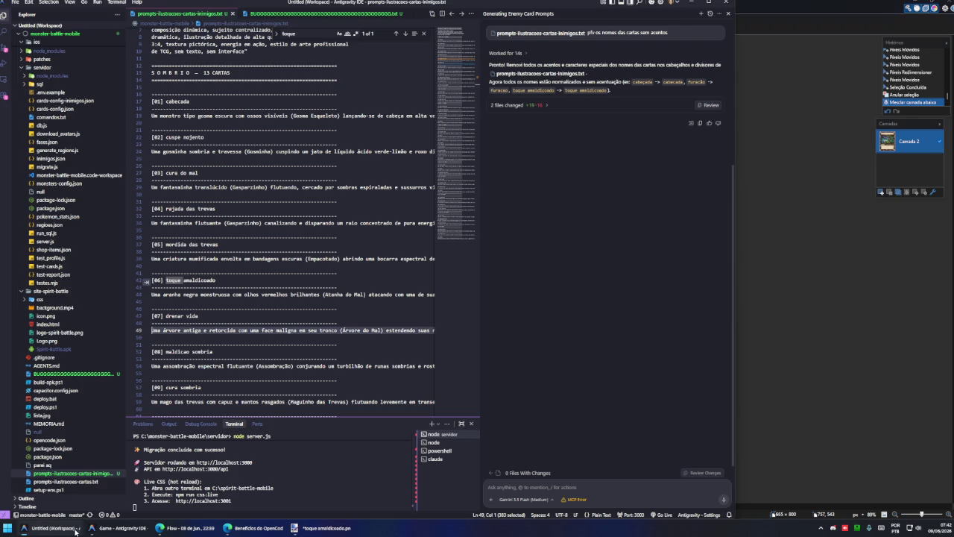
pyautogui.click(196, 337)
pyautogui.moveTo(198, 316); pyautogui.dragTo(166, 316)
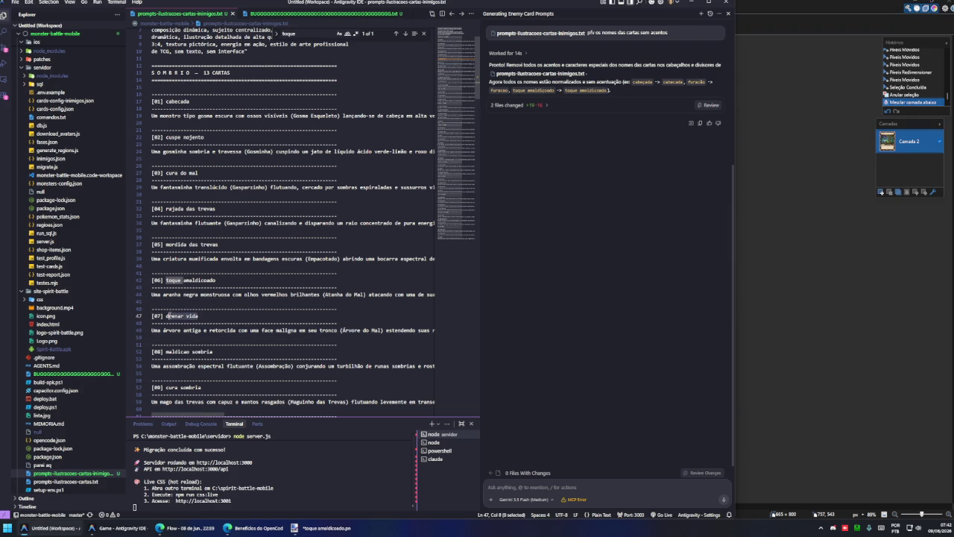
pyautogui.hotkey('ctrl', 'c')
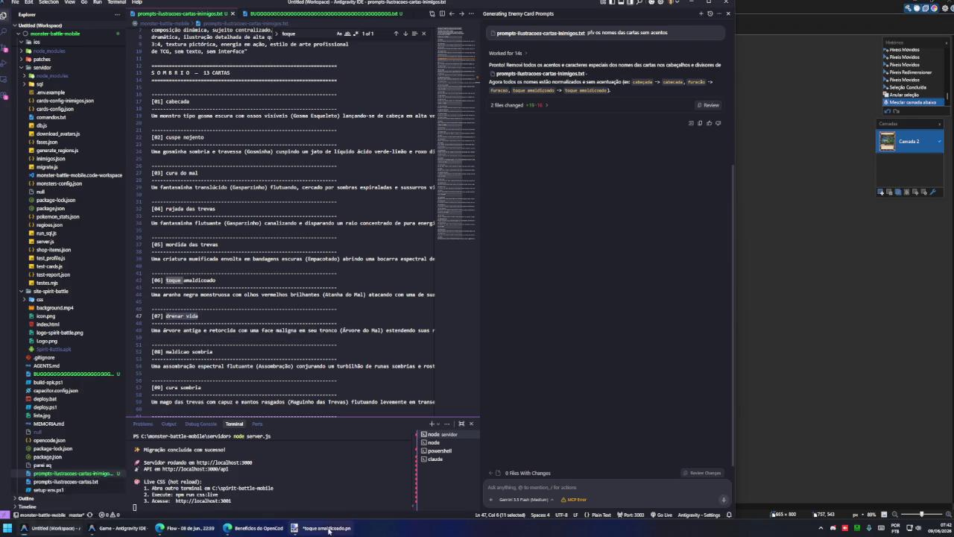
pyautogui.click(320, 528)
pyautogui.hotkey('ctrl', 'v')
pyautogui.click(580, 391)
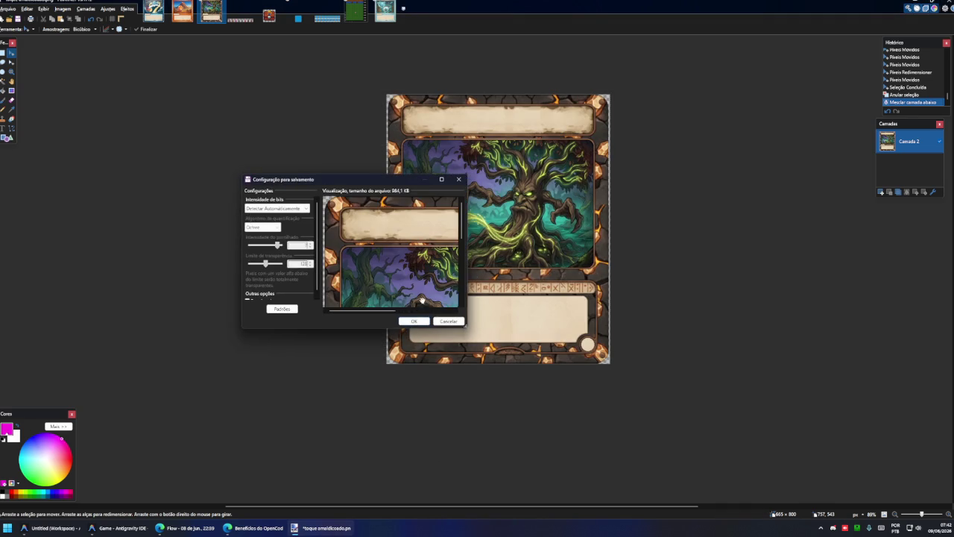
pyautogui.click(421, 320)
pyautogui.hotkey('ctrl', 'z')
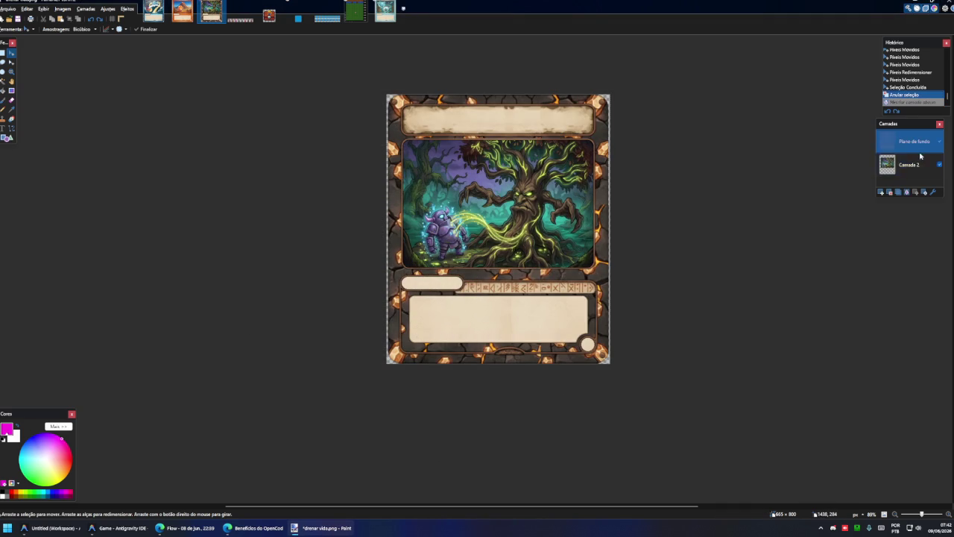
pyautogui.hotkey('ctrl', 'a')
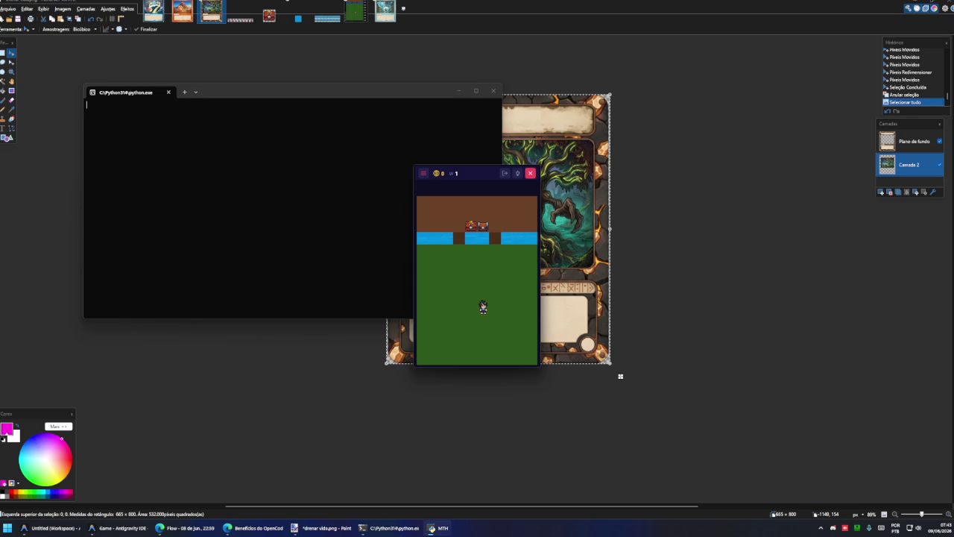
# - Set the farm game's interface zoom to 0.5x under Configurações in the side menu
pyautogui.click(423, 173)
pyautogui.click(451, 357)
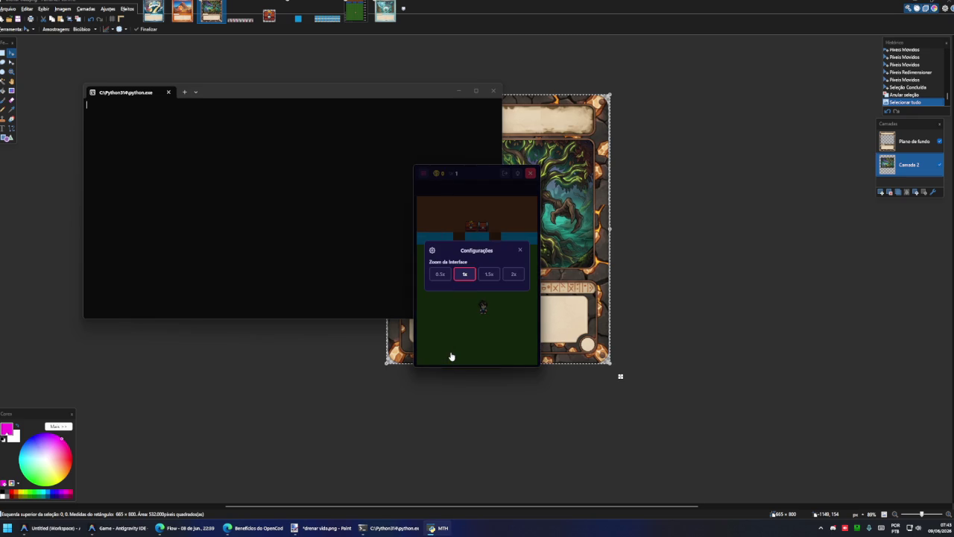
pyautogui.click(440, 275)
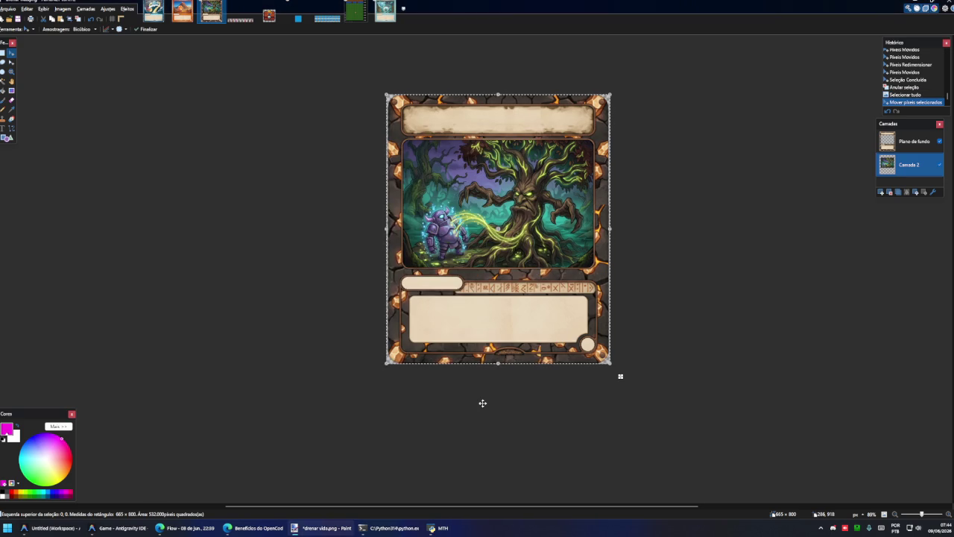
# - Close the game and its console, and bring Antigravity IDE to the front
pyautogui.click(472, 325)
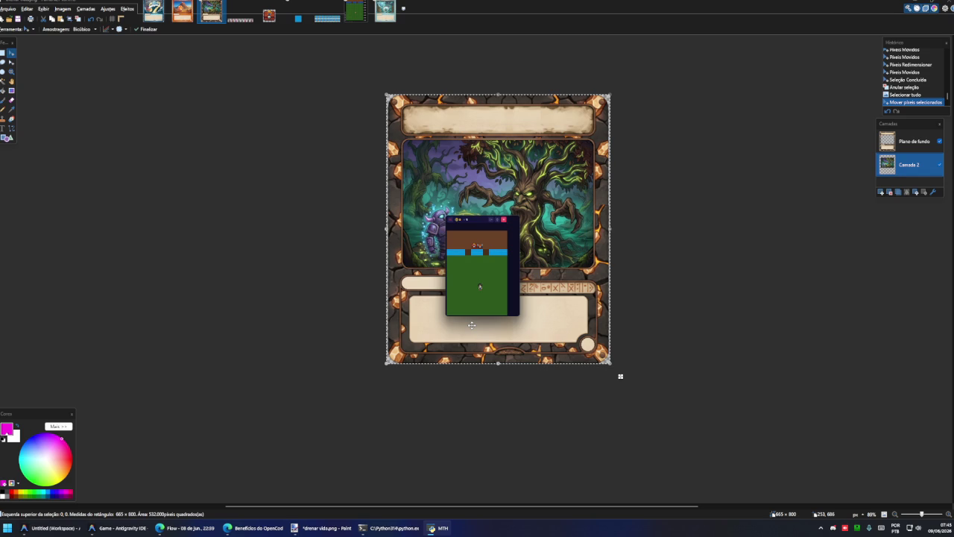
pyautogui.click(120, 528)
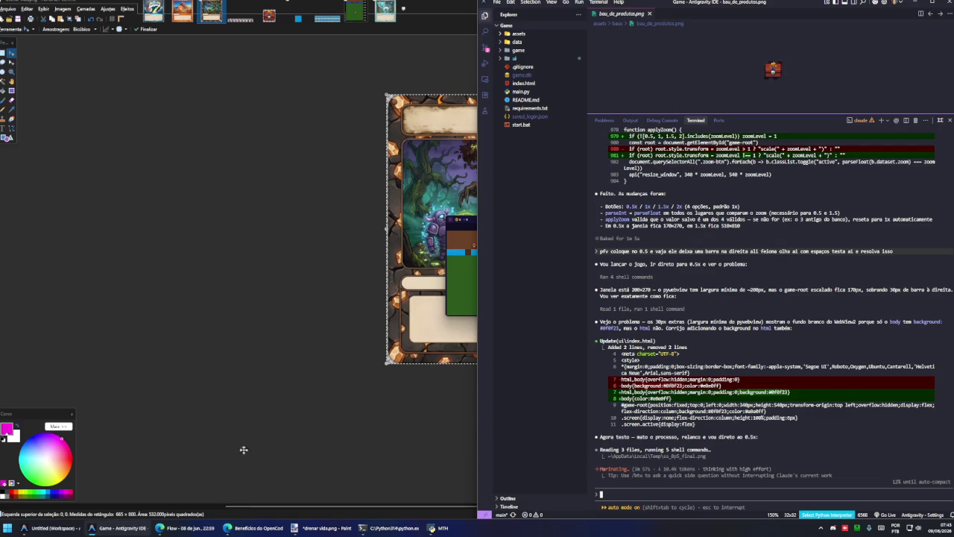
# - Check the game window after the background fix, then start relaunching the game
pyautogui.click(460, 234)
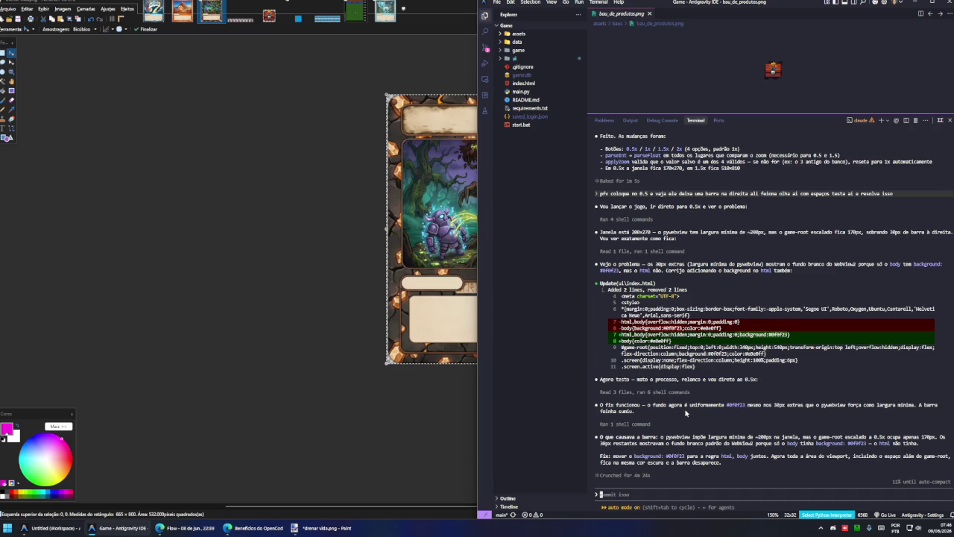
pyautogui.press('super+r')
# - Relaunch the game, tell the agent 0.5x still leaves an empty right-hand bar, then return to Paint.NET
pyautogui.press('Return')
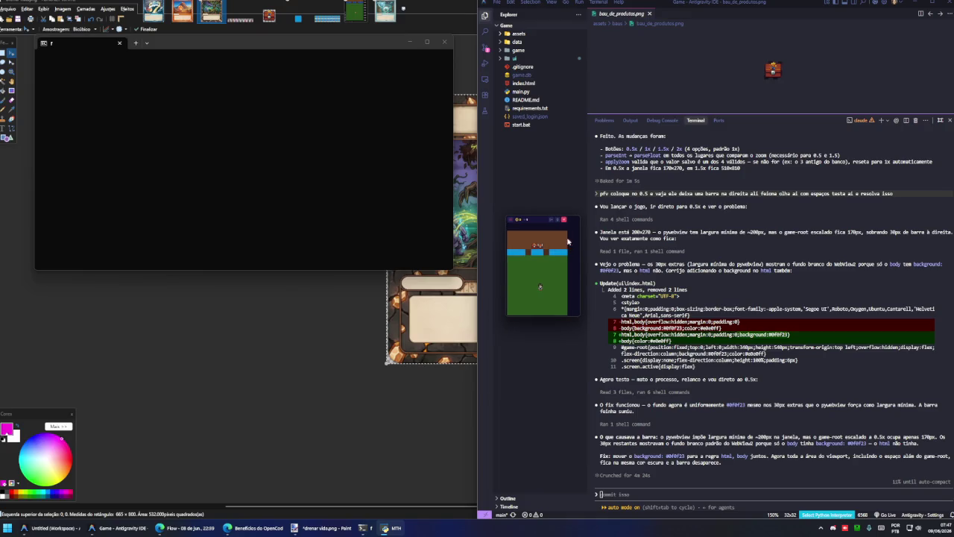
pyautogui.click(564, 220)
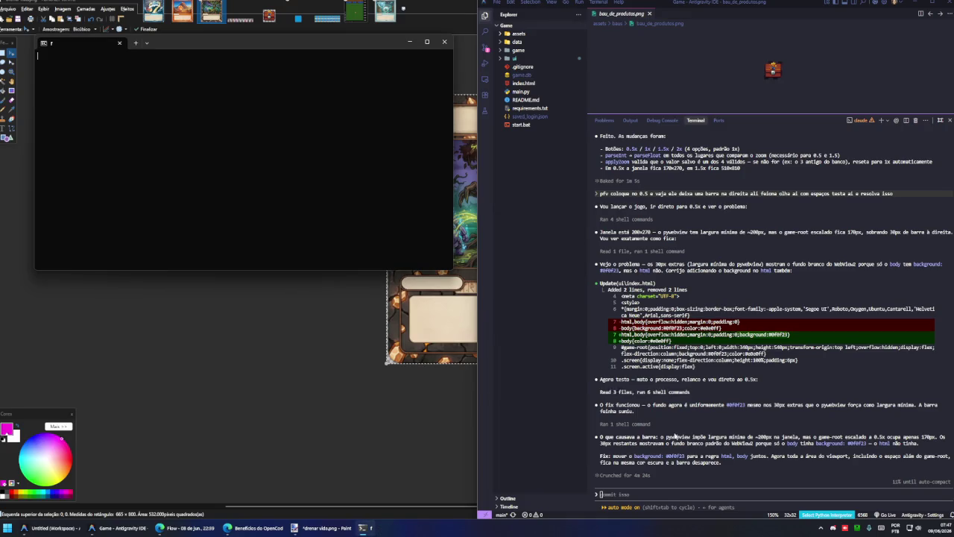
pyautogui.click(660, 492)
pyautogui.write('mao deu ainda olha o ')
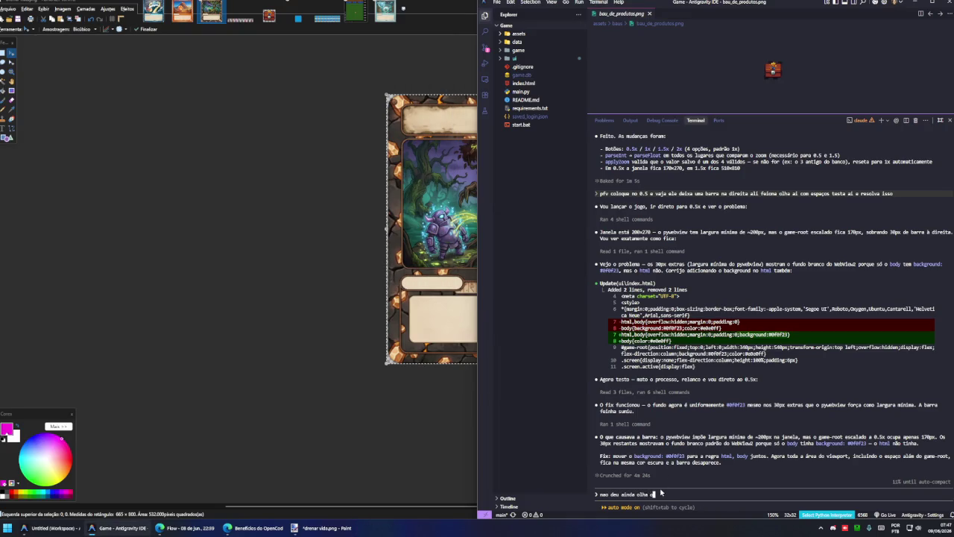
pyautogui.write('0.5')
pyautogui.write(' ele deixa uma barra sem nada na direita')
pyautogui.press('Return')
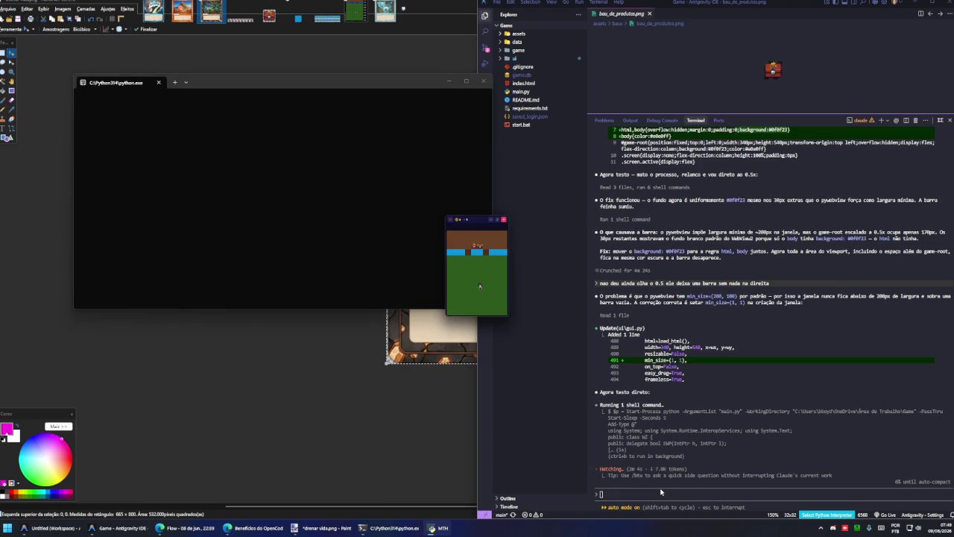
pyautogui.click(660, 492)
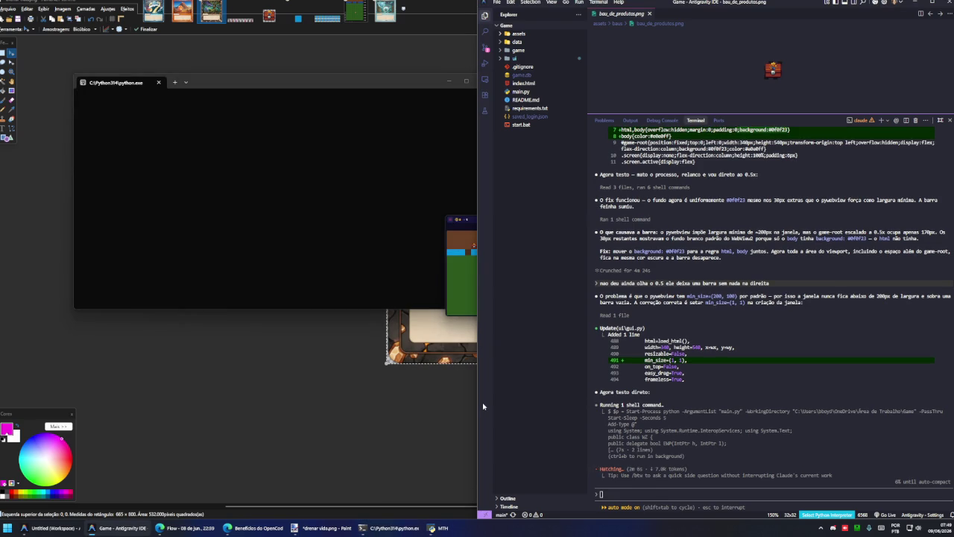
pyautogui.click(472, 326)
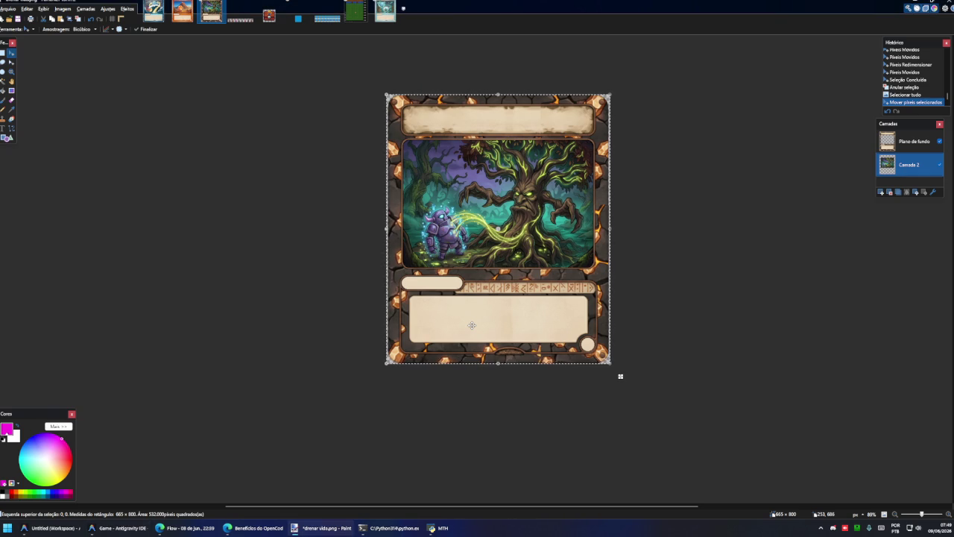